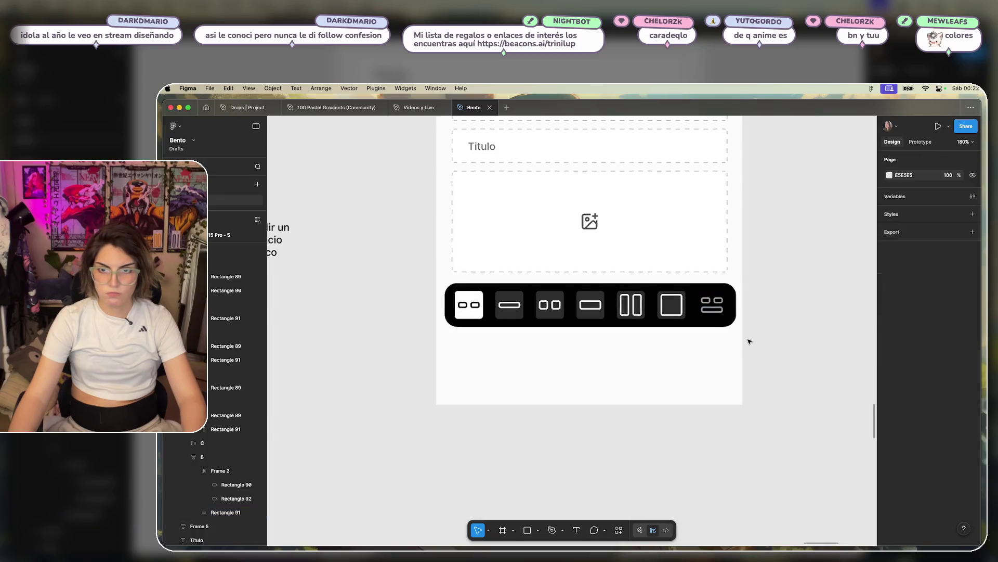
- Delete the last two icons so the bar holds five icons
{"action": "left_click", "coordinate": [728, 355]}
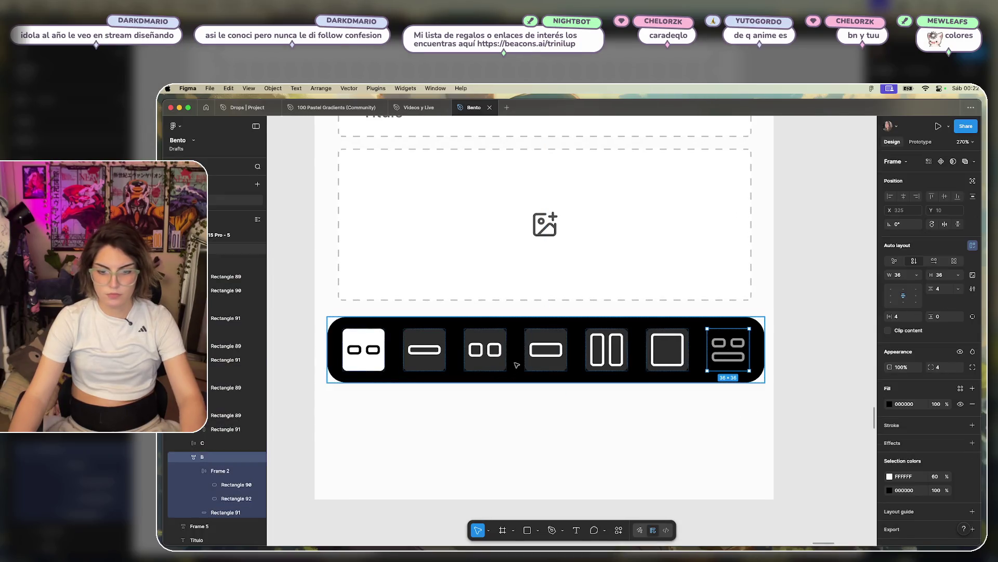
{"action": "key", "text": "Delete"}
{"action": "left_click", "coordinate": [710, 344]}
{"action": "key", "text": "Delete"}
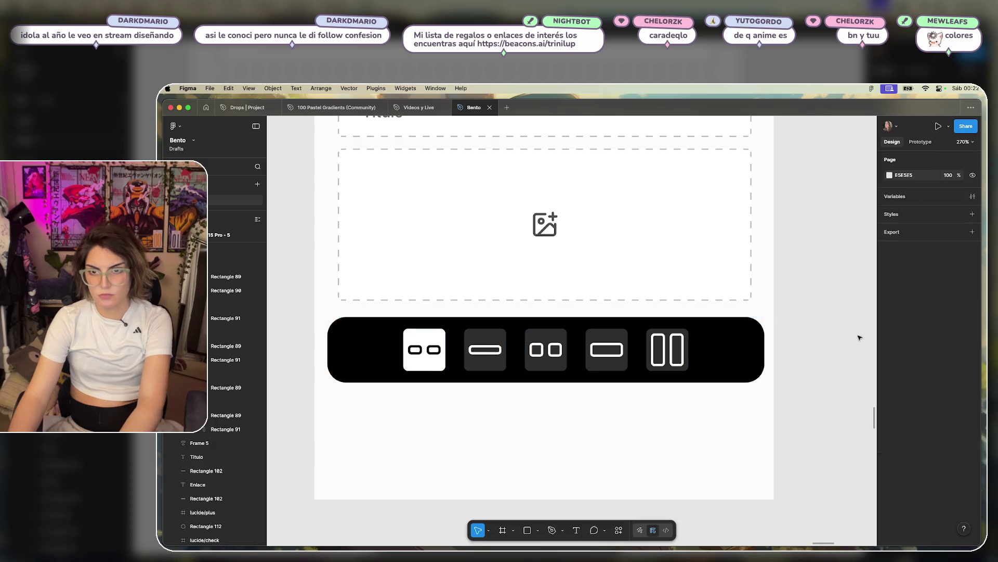
- Give the icon bar a grey background fill
{"action": "left_click", "coordinate": [742, 350]}
{"action": "left_click", "coordinate": [889, 432]}
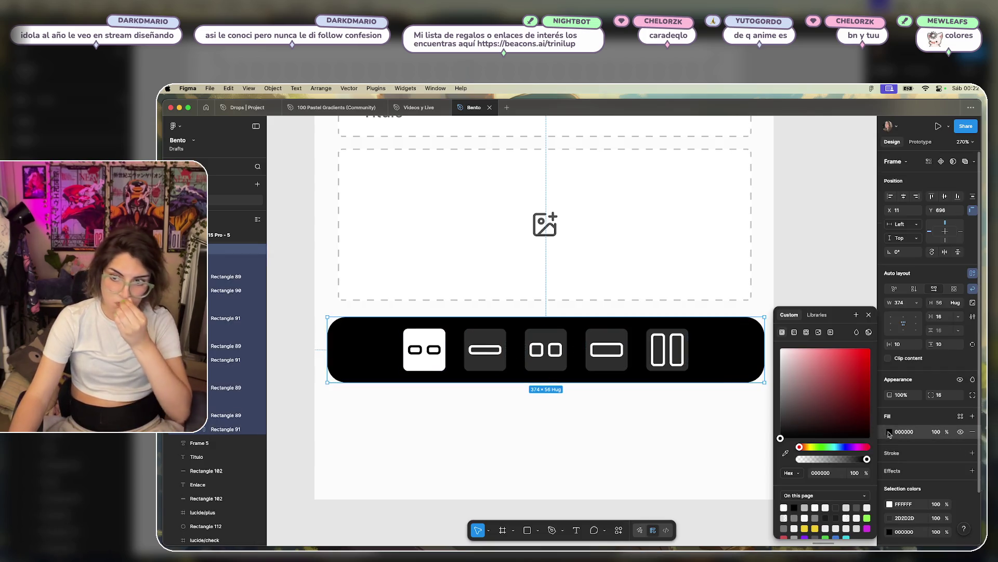
{"action": "left_click_drag", "start_coordinate": [786, 429], "coordinate": [767, 391]}
{"action": "scroll", "coordinate": [665, 423], "scroll_direction": "up", "scroll_amount": 3}
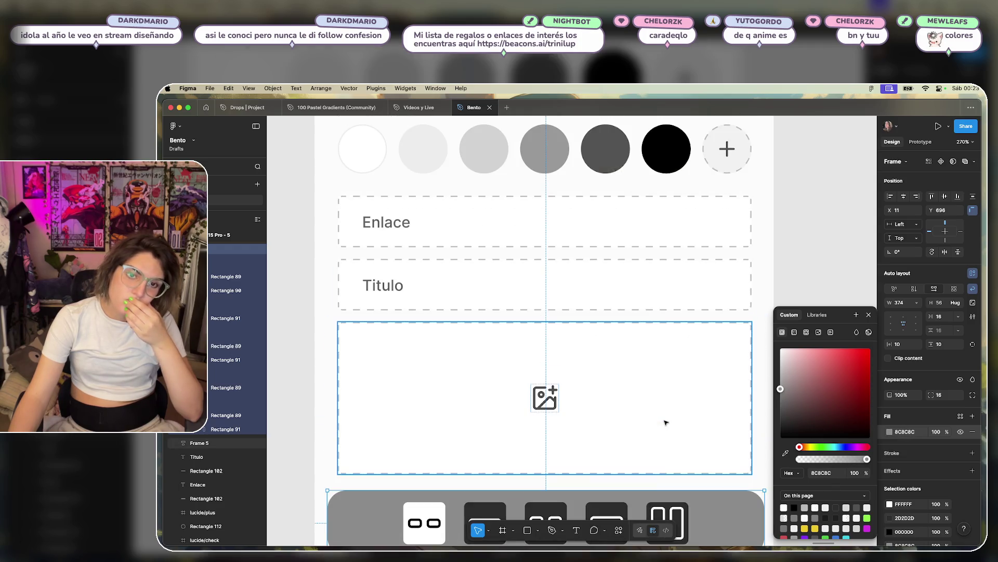
{"action": "scroll", "coordinate": [663, 426], "scroll_direction": "down", "scroll_amount": 3}
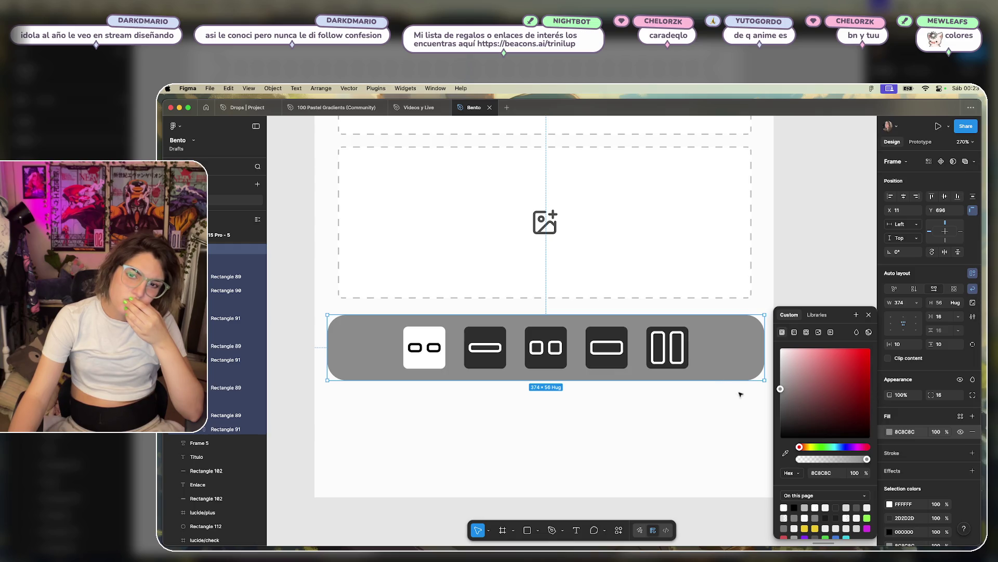
- Reduce the bar's icon gap from 16 to 10 and its width to 240
{"action": "left_click", "coordinate": [768, 319]}
{"action": "left_click", "coordinate": [761, 338]}
{"action": "mouse_move", "coordinate": [764, 338]}
{"action": "left_mouse_down"}
{"action": "mouse_move", "coordinate": [637, 364]}
{"action": "mouse_move", "coordinate": [640, 381]}
{"action": "left_mouse_up"}
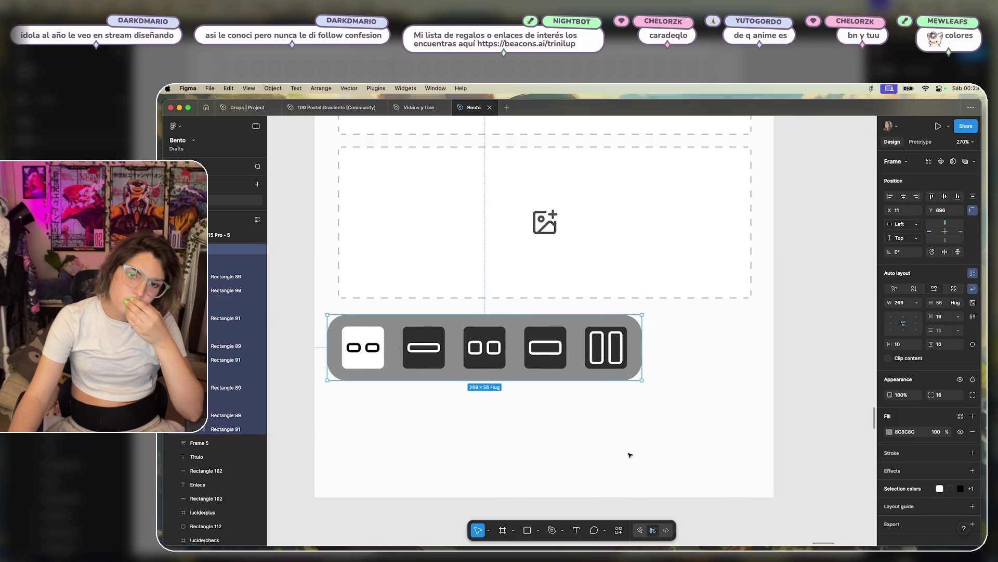
{"action": "left_click_drag", "start_coordinate": [512, 362], "coordinate": [504, 363]}
{"action": "left_click", "coordinate": [713, 383]}
{"action": "left_click", "coordinate": [639, 358]}
{"action": "left_click_drag", "start_coordinate": [644, 346], "coordinate": [608, 347]}
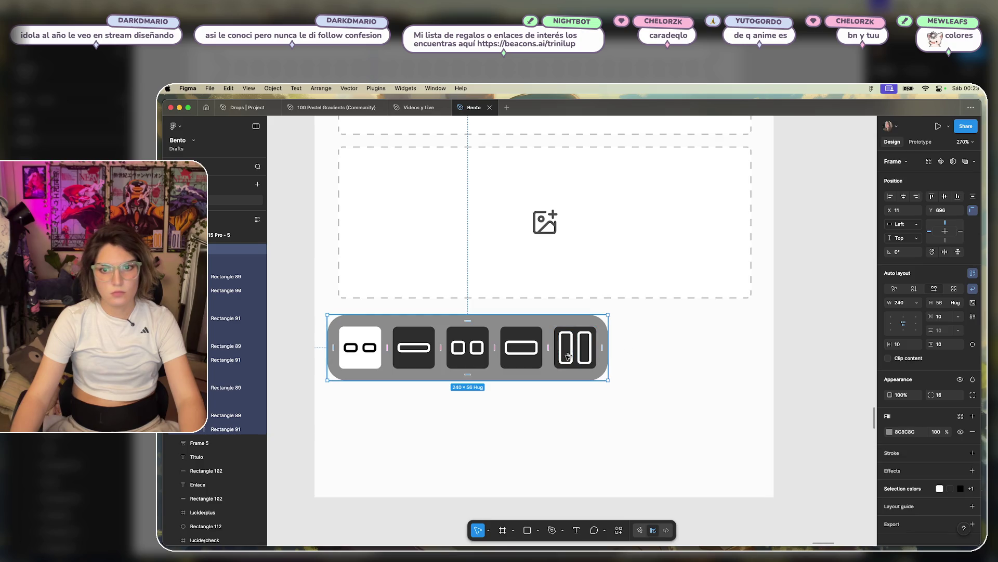
{"action": "left_click", "coordinate": [694, 353]}
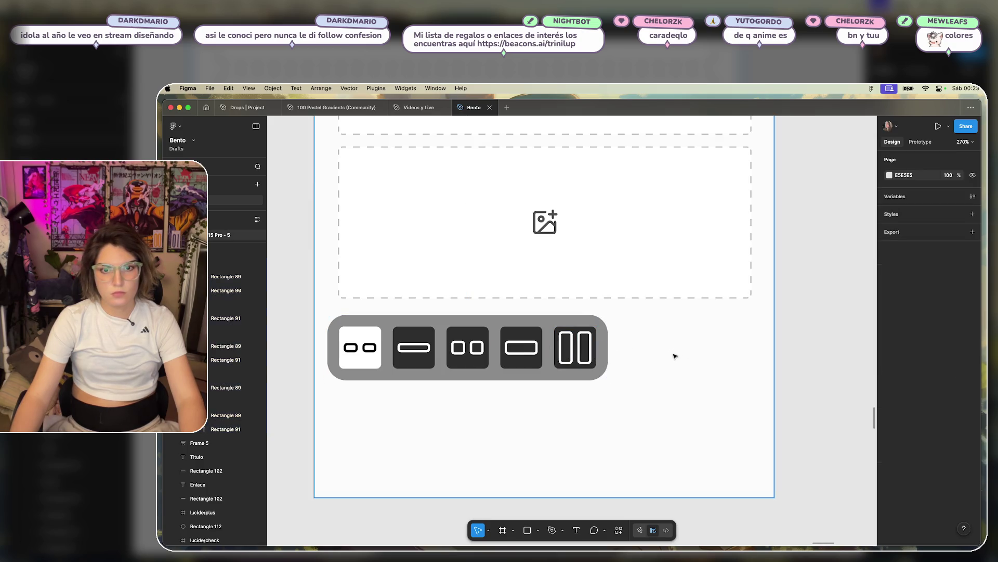
- Drag the grey icon bar onto the phone frame's horizontal centre guide
{"action": "scroll", "coordinate": [673, 355], "scroll_direction": "down", "scroll_amount": 5}
{"action": "scroll", "coordinate": [671, 357], "scroll_direction": "up", "scroll_amount": 7}
{"action": "scroll", "coordinate": [648, 333], "scroll_direction": "down", "scroll_amount": 5}
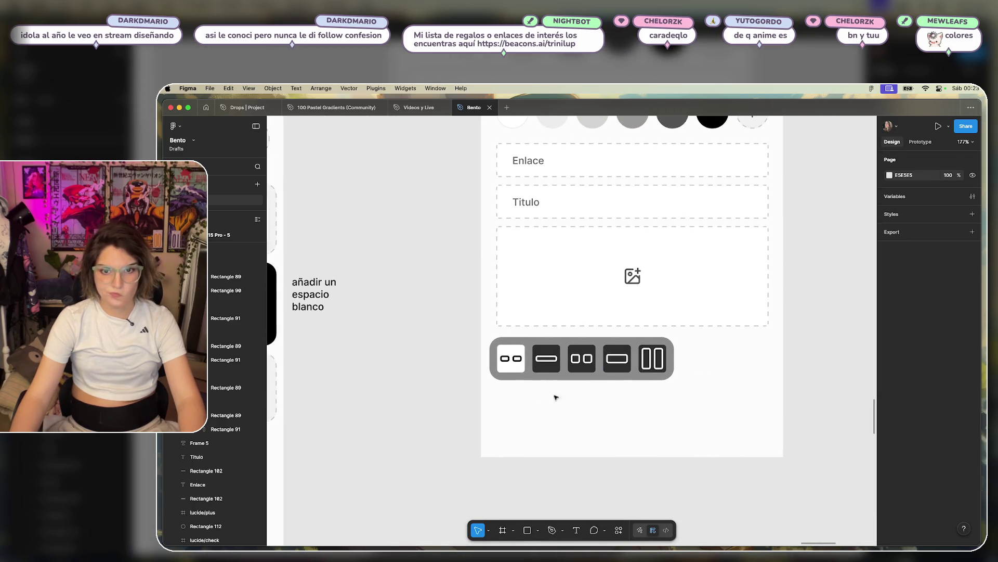
{"action": "mouse_move", "coordinate": [619, 402]}
{"action": "left_mouse_down"}
{"action": "mouse_move", "coordinate": [530, 410]}
{"action": "mouse_move", "coordinate": [493, 500]}
{"action": "mouse_move", "coordinate": [466, 439]}
{"action": "left_mouse_up"}
{"action": "left_click_drag", "start_coordinate": [458, 388], "coordinate": [499, 385]}
{"action": "left_click", "coordinate": [602, 393]}
{"action": "left_click", "coordinate": [606, 397]}
{"action": "scroll", "coordinate": [610, 406], "scroll_direction": "down", "scroll_amount": 2}
{"action": "scroll", "coordinate": [460, 391], "scroll_direction": "up", "scroll_amount": 3}
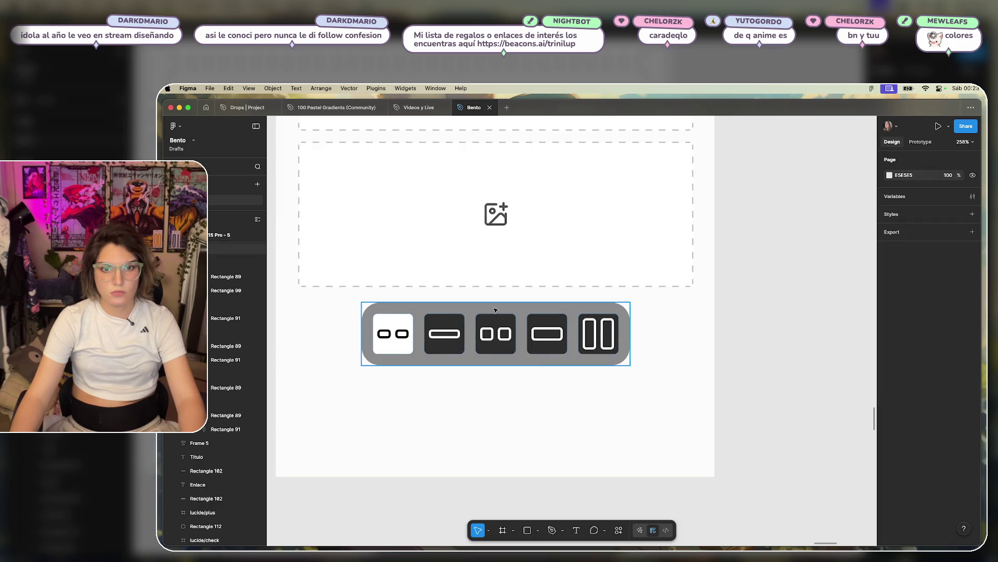
- Duplicate the first icon below the bar, then undo the copy
{"action": "double_click", "coordinate": [406, 336]}
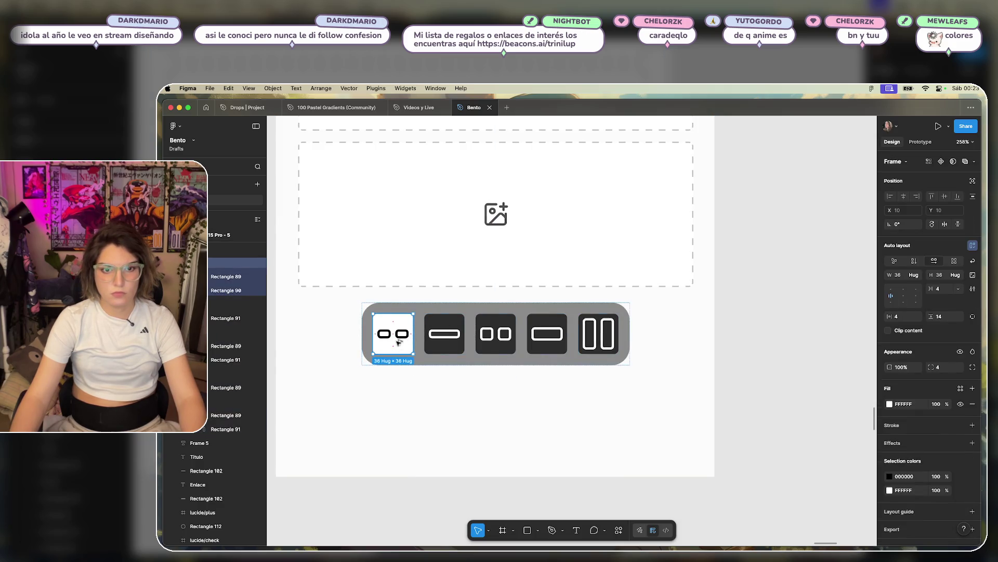
{"action": "left_click_drag", "start_coordinate": [399, 335], "coordinate": [400, 410]}
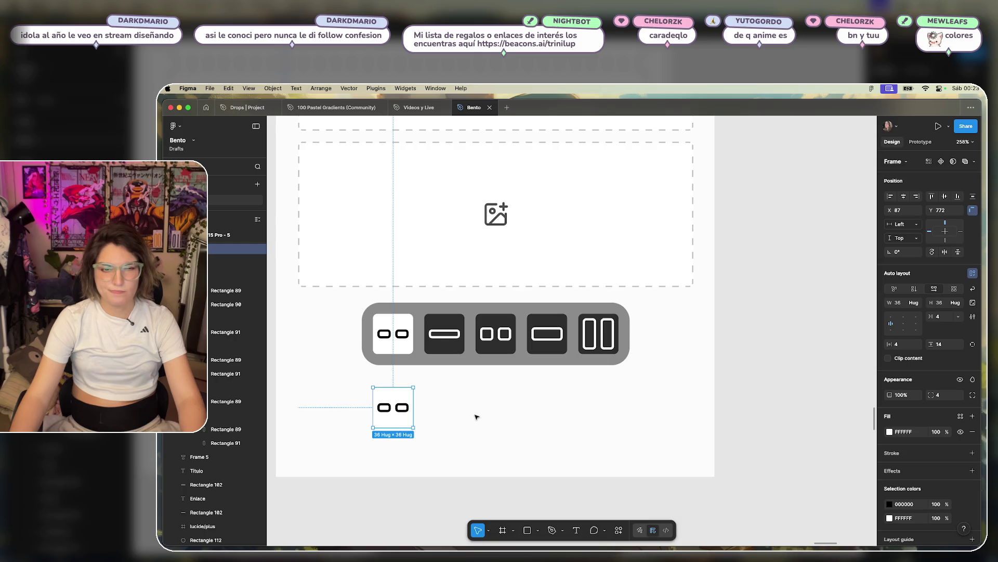
{"action": "key", "text": "ctrl+z"}
{"action": "left_click", "coordinate": [474, 370]}
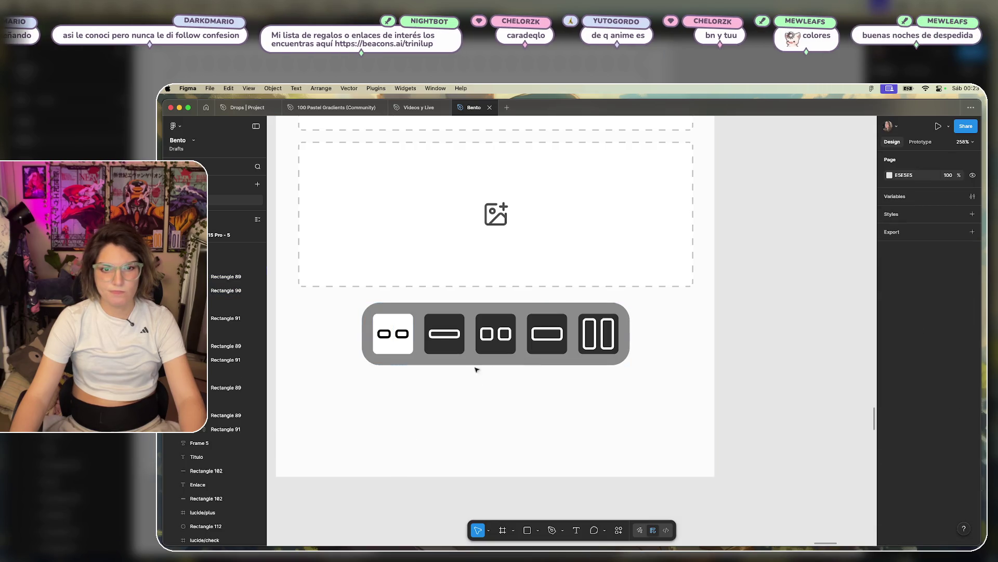
- Try a darker fill on the four dark tiles, then undo it
{"action": "left_click", "coordinate": [452, 347]}
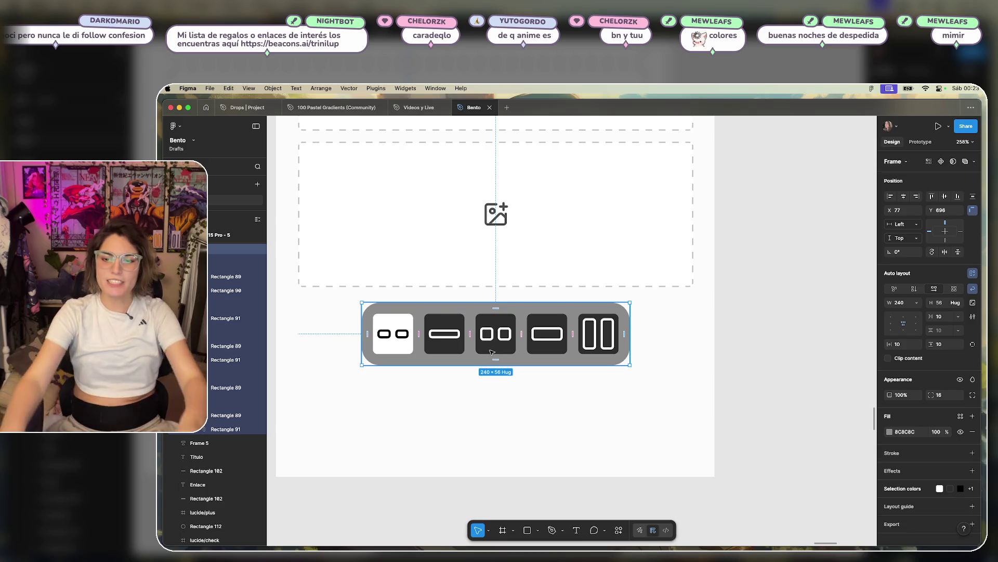
{"action": "left_click", "coordinate": [445, 332]}
{"action": "left_click", "coordinate": [496, 334], "text": "shift"}
{"action": "left_click", "coordinate": [547, 333], "text": "shift"}
{"action": "left_click", "coordinate": [591, 323], "text": "shift"}
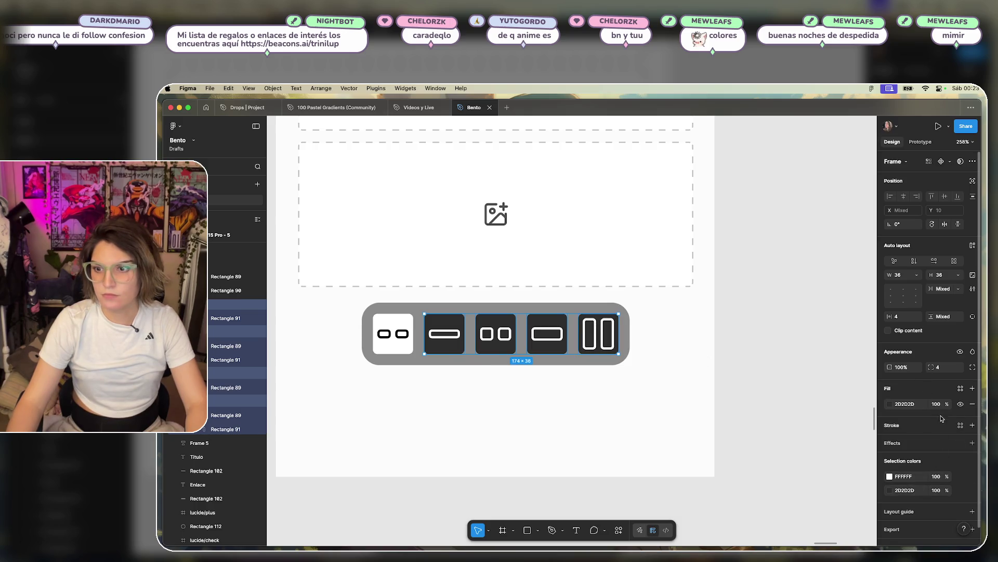
{"action": "left_click", "coordinate": [892, 404]}
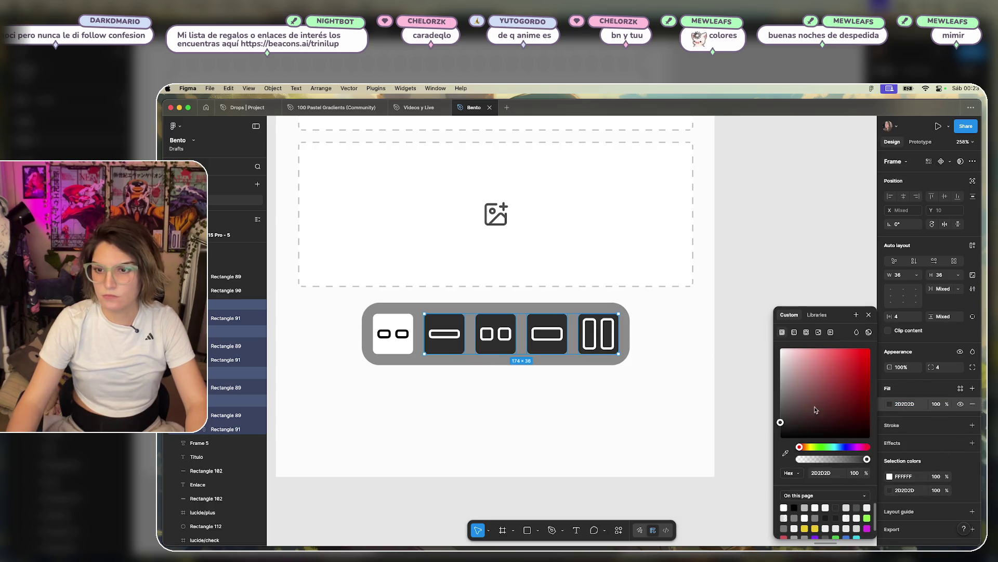
{"action": "mouse_move", "coordinate": [780, 423]}
{"action": "left_mouse_down"}
{"action": "mouse_move", "coordinate": [780, 405]}
{"action": "mouse_move", "coordinate": [769, 435]}
{"action": "left_mouse_up"}
{"action": "key", "text": "ctrl+z"}
{"action": "left_click", "coordinate": [697, 376]}
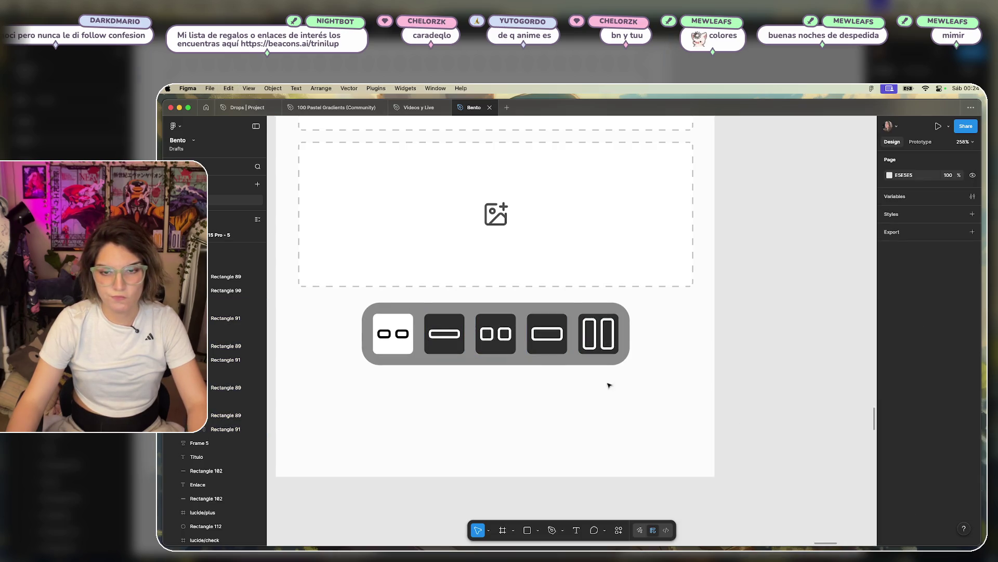
{"action": "scroll", "coordinate": [648, 381], "scroll_direction": "up", "scroll_amount": 3}
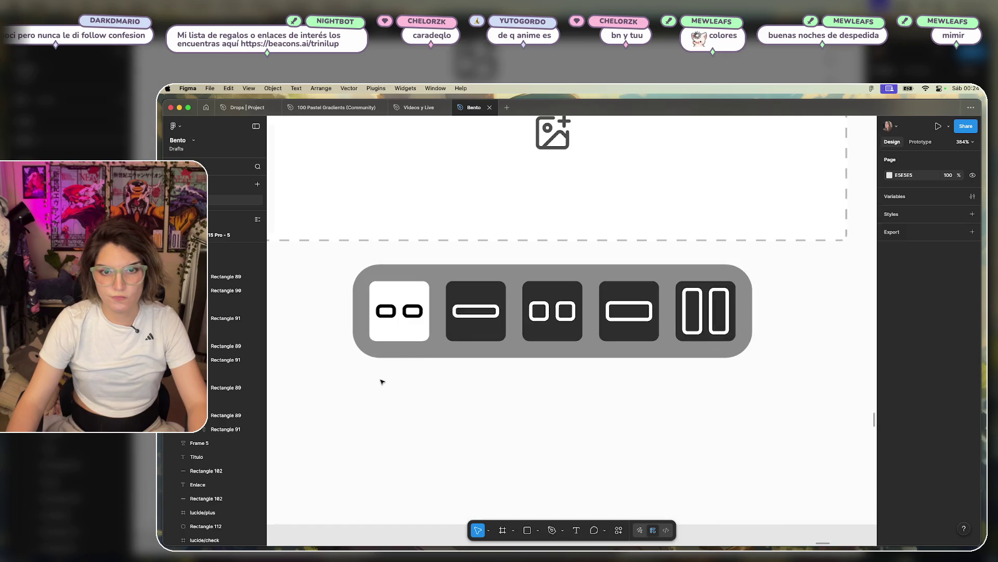
- Duplicate all five tiles as a new row below the grey bar
{"action": "left_click", "coordinate": [425, 295]}
{"action": "left_click", "coordinate": [726, 303]}
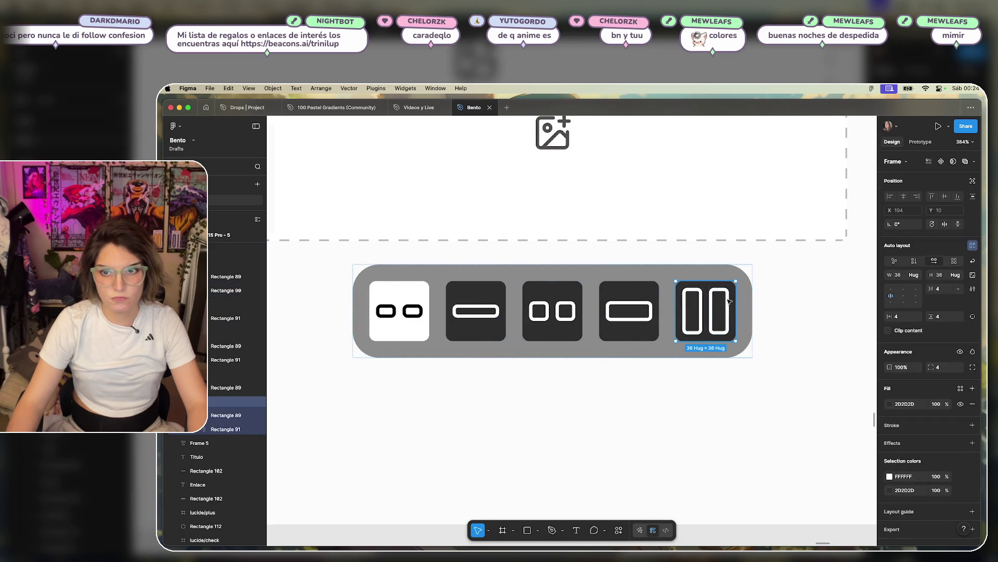
{"action": "left_click", "coordinate": [402, 307]}
{"action": "left_click", "coordinate": [476, 307], "text": "shift"}
{"action": "left_click", "coordinate": [553, 307], "text": "shift"}
{"action": "left_click", "coordinate": [629, 306], "text": "shift"}
{"action": "left_click", "coordinate": [679, 302], "text": "shift"}
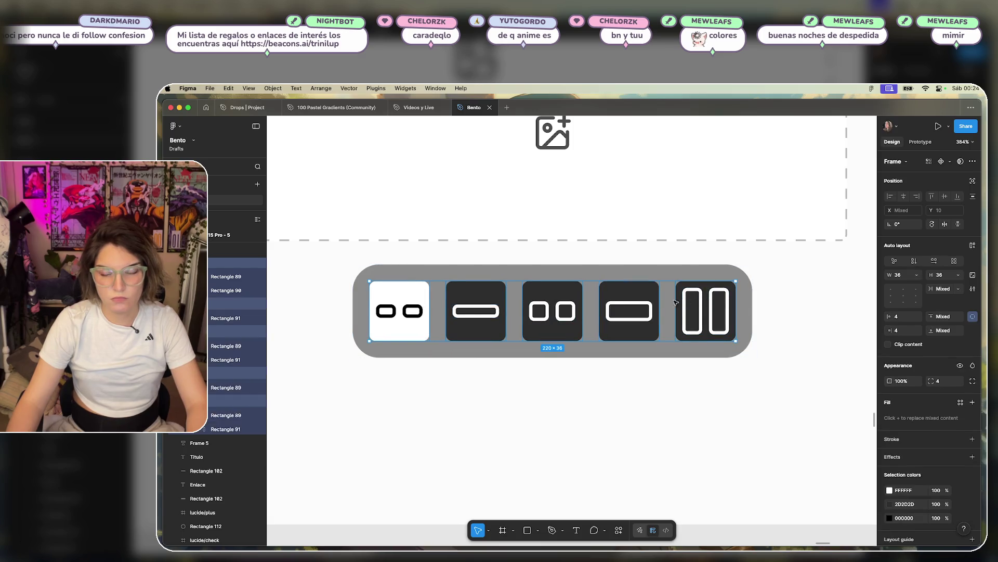
{"action": "left_click_drag", "start_coordinate": [620, 295], "coordinate": [620, 384]}
{"action": "scroll", "coordinate": [704, 400], "scroll_direction": "down", "scroll_amount": 10}
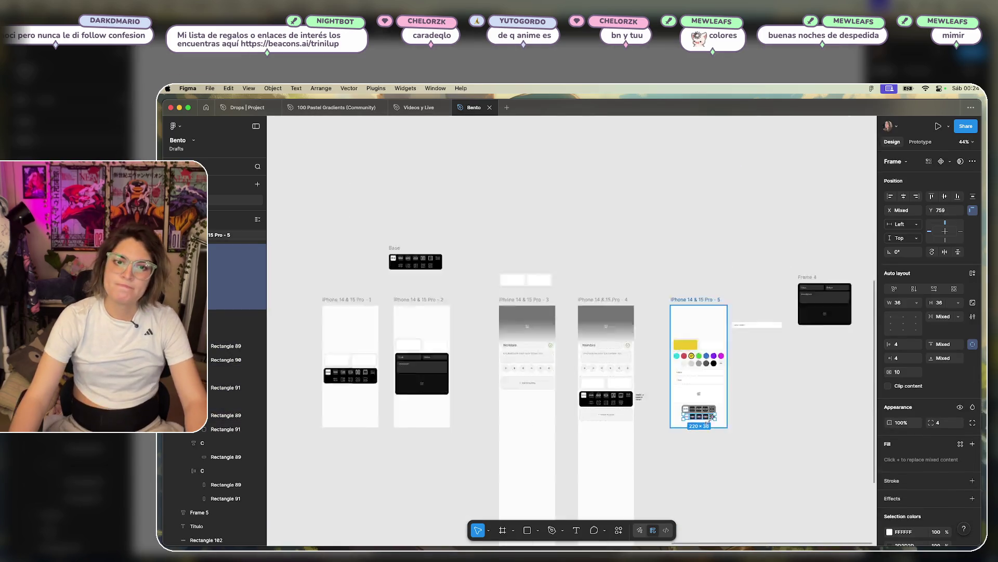
- Delete the duplicated tile row, undo once, then delete it again
{"action": "scroll", "coordinate": [704, 400], "scroll_direction": "up", "scroll_amount": 10}
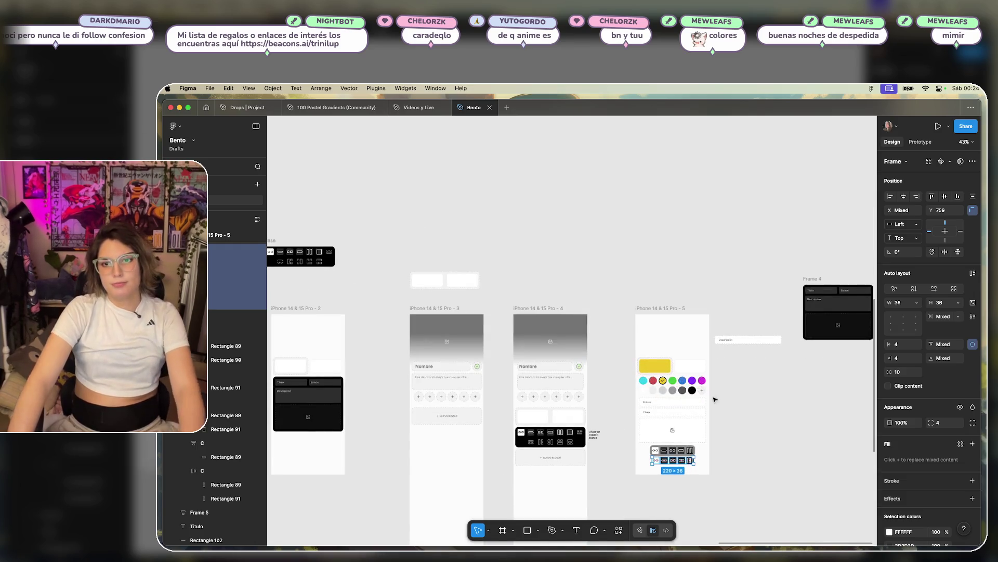
{"action": "scroll", "coordinate": [765, 404], "scroll_direction": "up", "scroll_amount": 3}
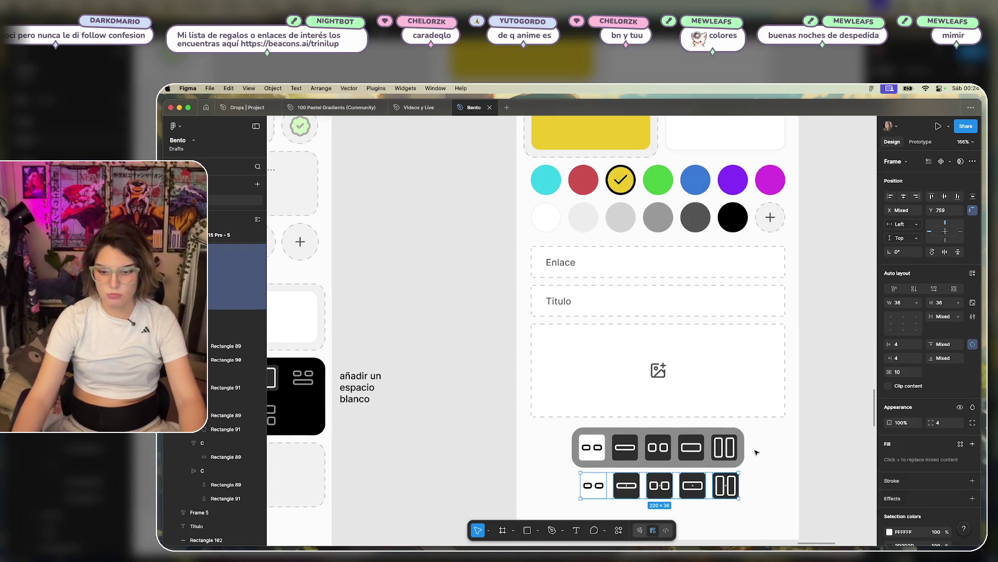
{"action": "scroll", "coordinate": [745, 429], "scroll_direction": "up", "scroll_amount": 5}
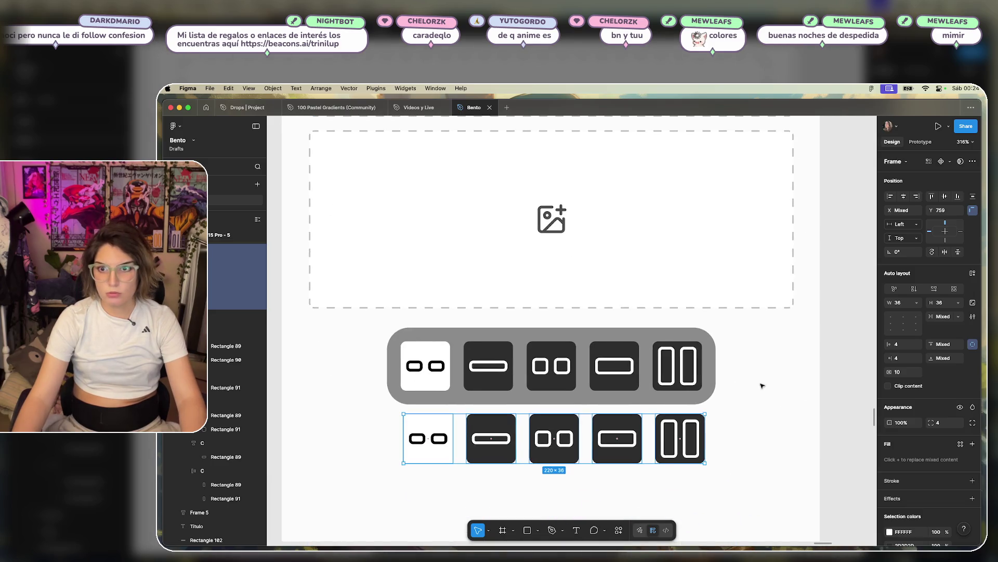
{"action": "scroll", "coordinate": [726, 423], "scroll_direction": "down", "scroll_amount": 3}
{"action": "scroll", "coordinate": [739, 437], "scroll_direction": "up", "scroll_amount": 3}
{"action": "key", "text": "Delete"}
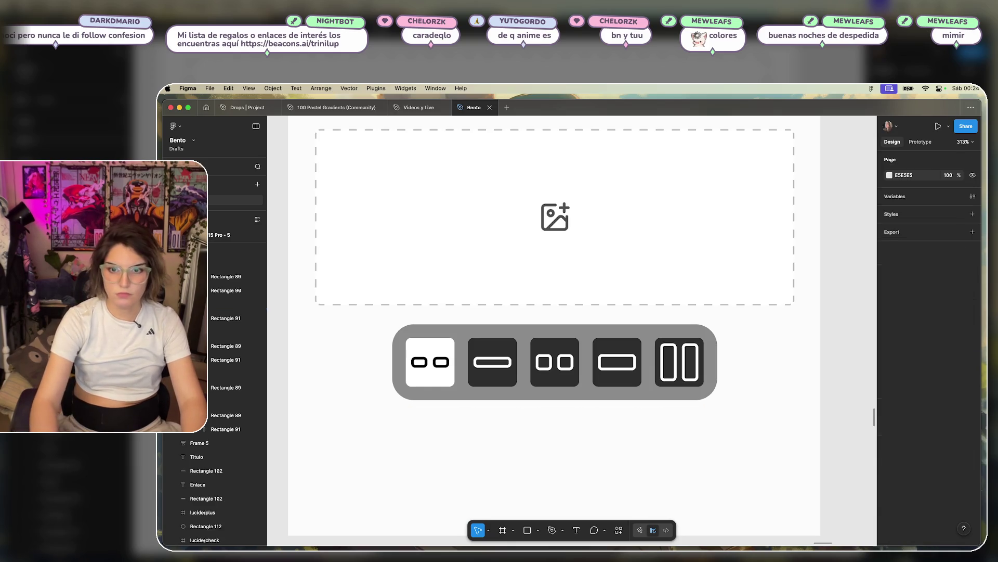
{"action": "left_click", "coordinate": [493, 364]}
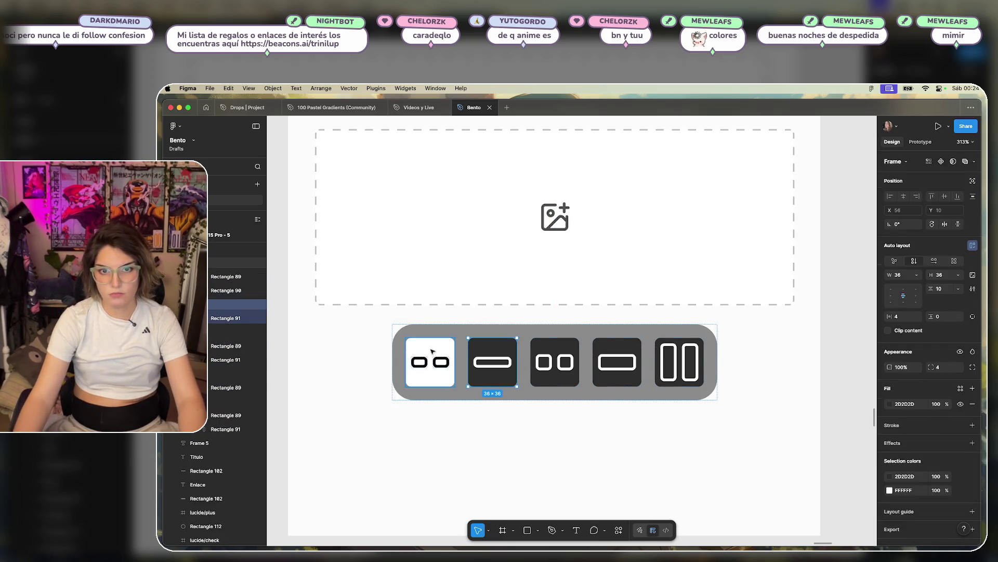
{"action": "left_click", "coordinate": [432, 364], "text": "shift"}
{"action": "left_click", "coordinate": [544, 352], "text": "shift"}
{"action": "left_click", "coordinate": [617, 359], "text": "shift"}
{"action": "left_click", "coordinate": [679, 359], "text": "shift"}
{"action": "key", "text": "ctrl+z"}
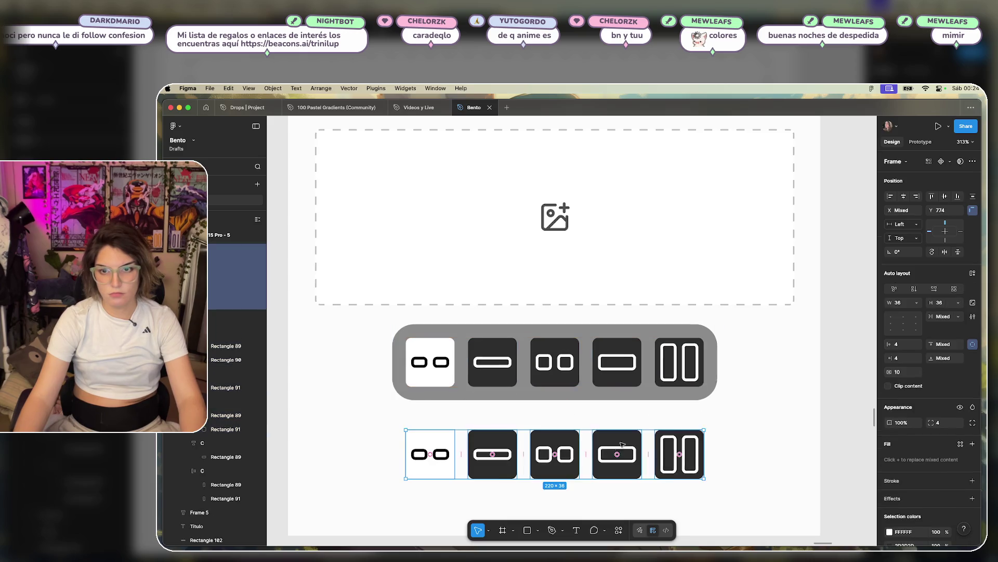
{"action": "key", "text": "Delete"}
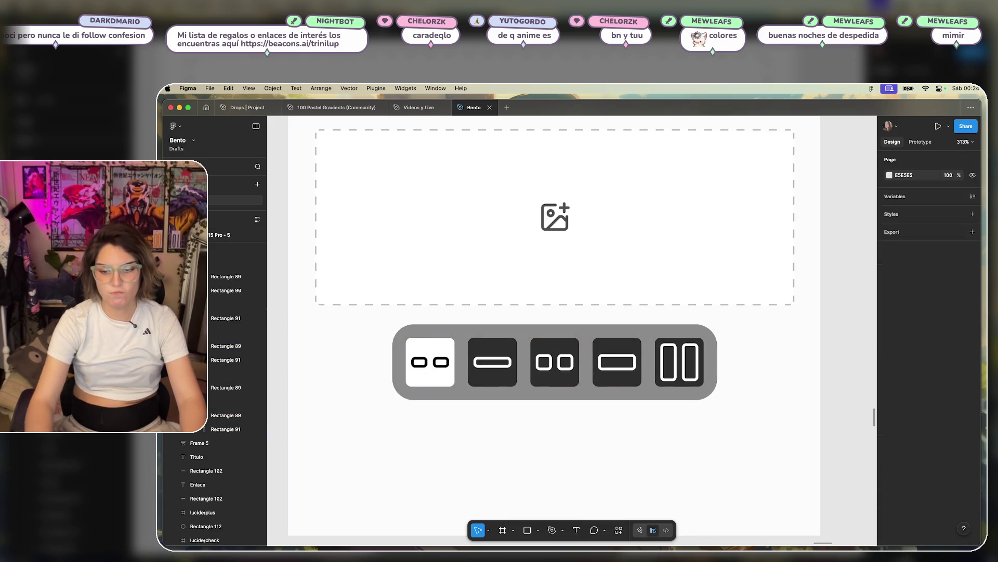
- Check the remaining grey bar, then launch the Lucide Icons plugin's search panel
{"action": "scroll", "coordinate": [580, 423], "scroll_direction": "up", "scroll_amount": 3}
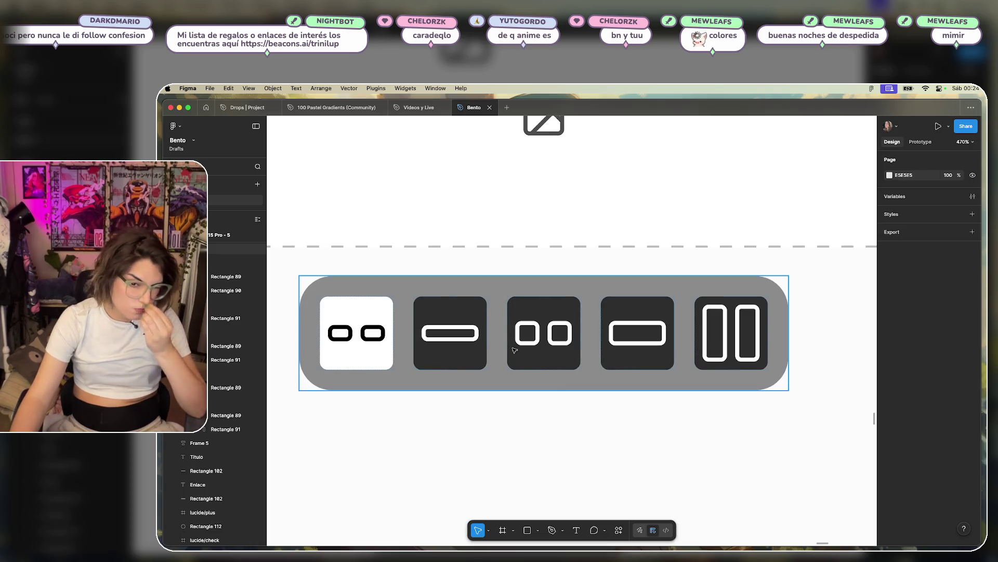
{"action": "left_click", "coordinate": [446, 312]}
{"action": "left_click", "coordinate": [446, 313]}
{"action": "left_click", "coordinate": [541, 468]}
{"action": "scroll", "coordinate": [542, 471], "scroll_direction": "down", "scroll_amount": 1}
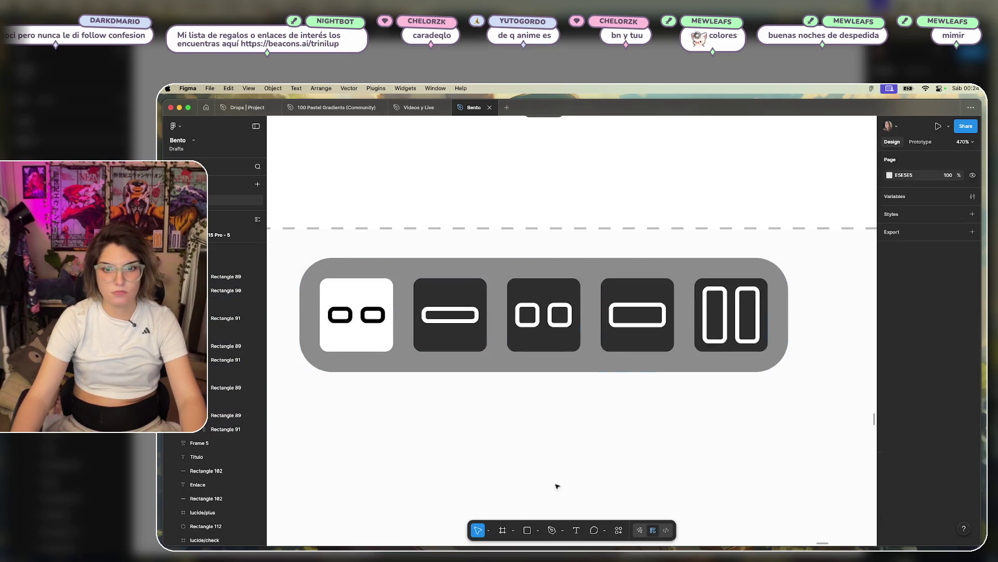
{"action": "left_click", "coordinate": [619, 530]}
{"action": "left_click", "coordinate": [520, 412]}
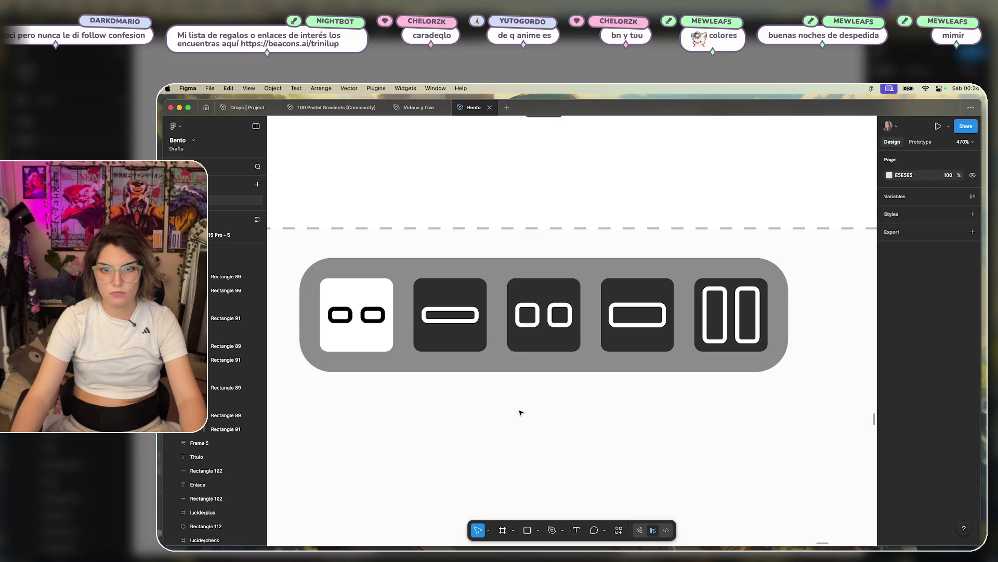
- Insert the link, map-pin and text icons by searching 'link', 'map' and 'text'
{"action": "type", "text": "link"}
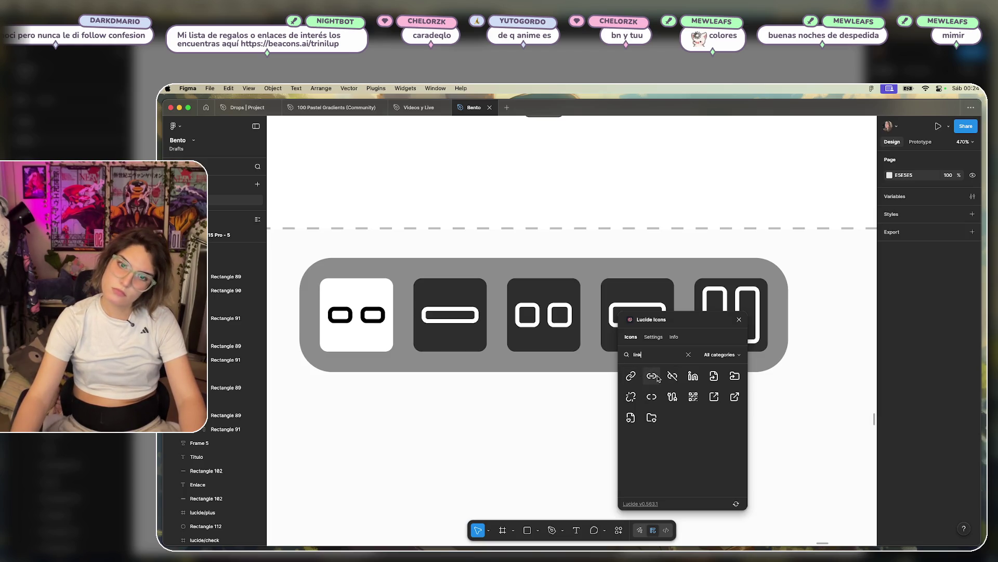
{"action": "mouse_move", "coordinate": [634, 380]}
{"action": "left_mouse_down"}
{"action": "mouse_move", "coordinate": [569, 314]}
{"action": "mouse_move", "coordinate": [473, 385]}
{"action": "left_mouse_up"}
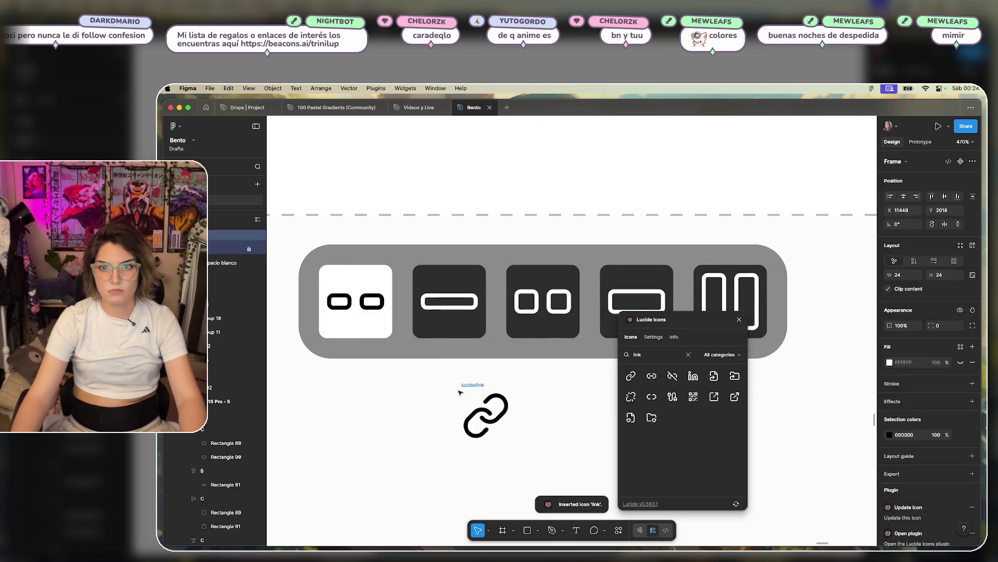
{"action": "type", "text": "map"}
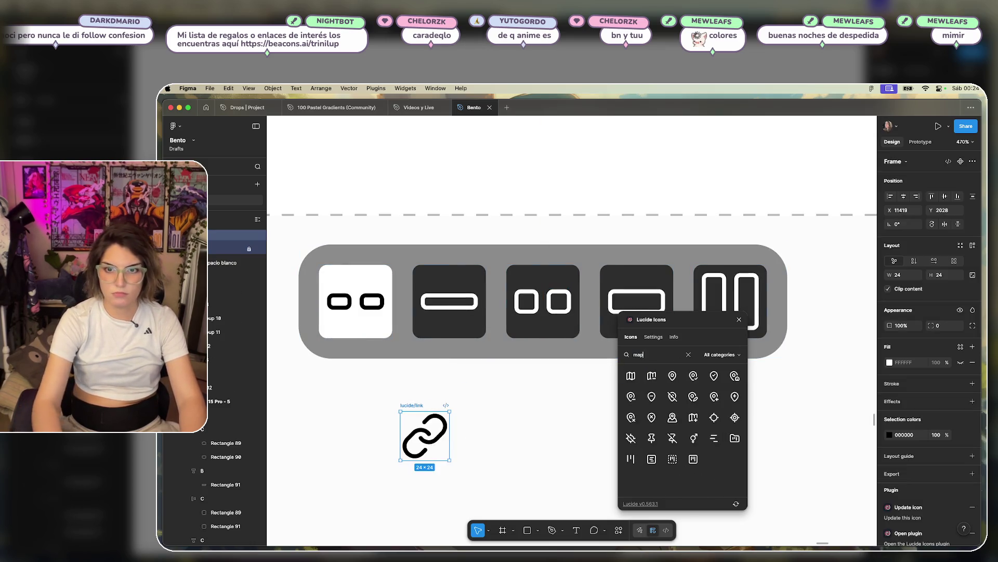
{"action": "left_click", "coordinate": [677, 383]}
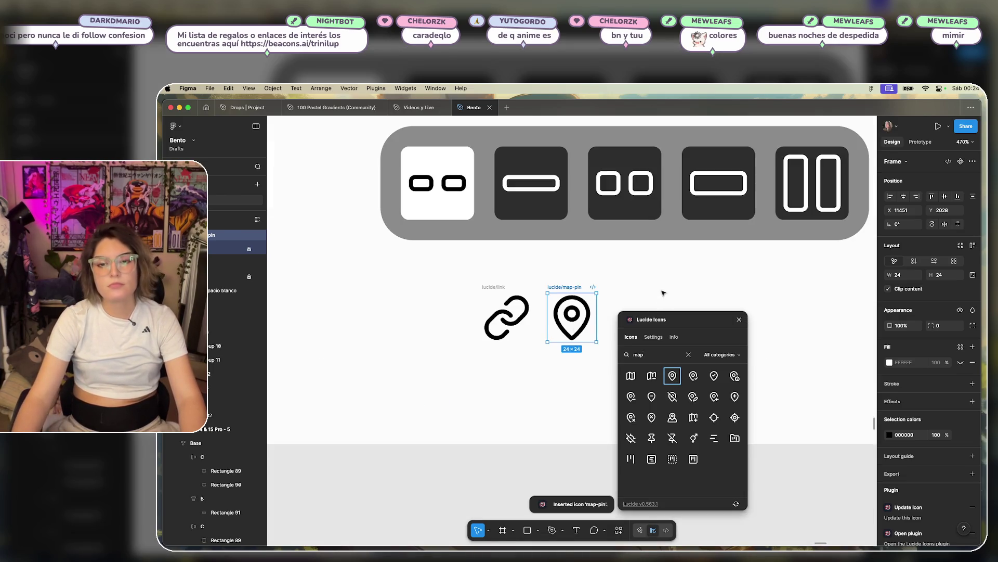
{"action": "scroll", "coordinate": [663, 294], "scroll_direction": "right", "scroll_amount": 5}
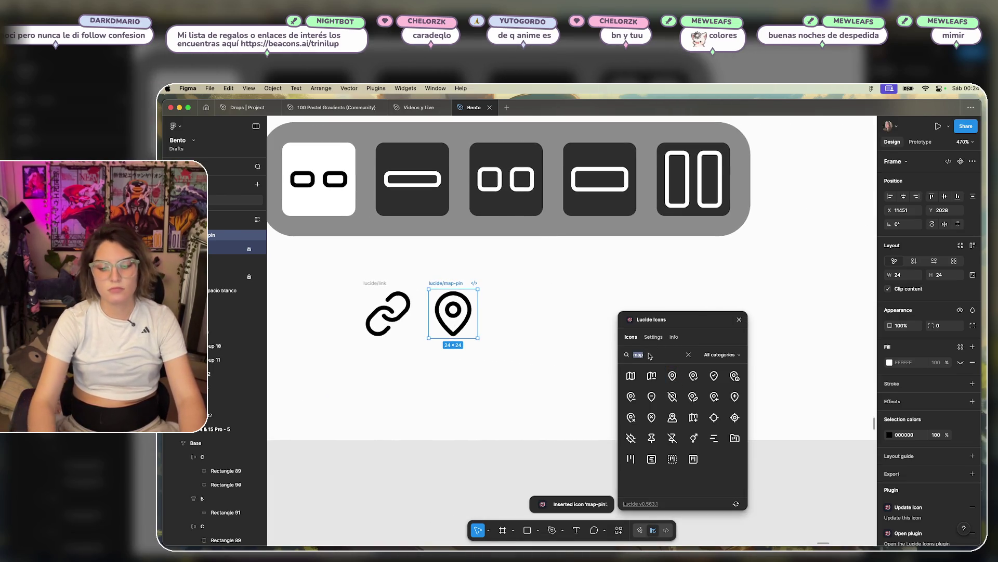
{"action": "type", "text": "text"}
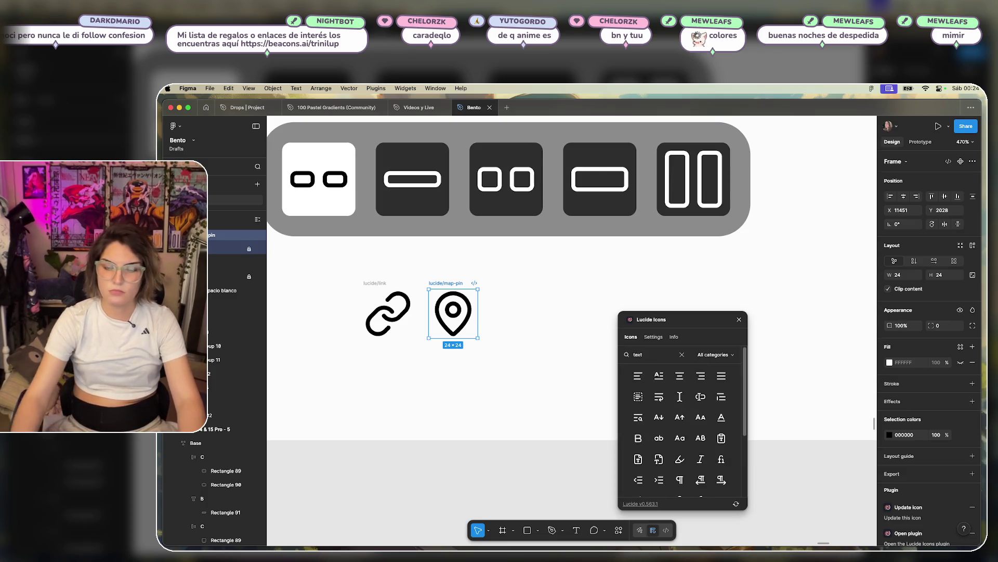
{"action": "left_click", "coordinate": [659, 376]}
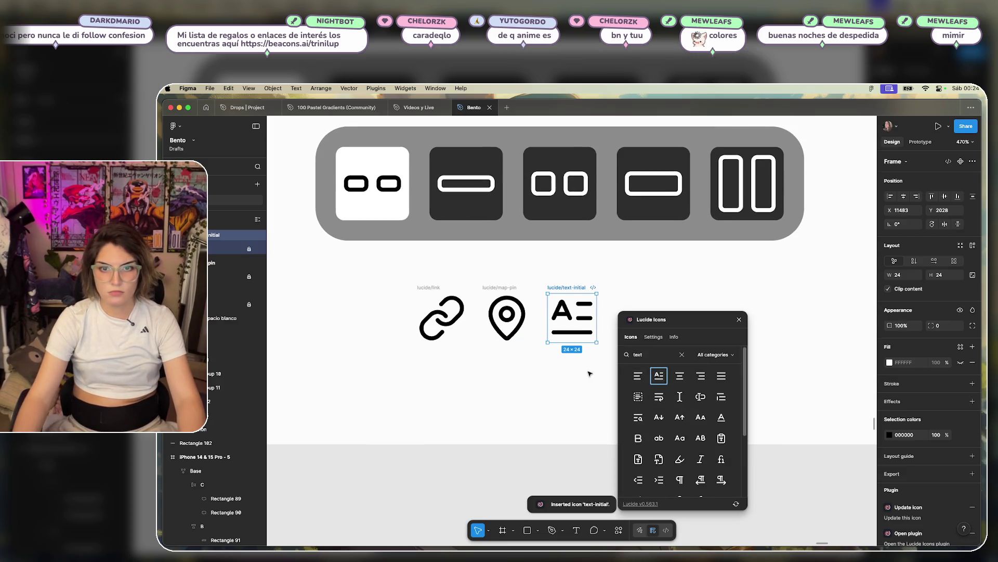
{"action": "scroll", "coordinate": [592, 373], "scroll_direction": "right", "scroll_amount": 3}
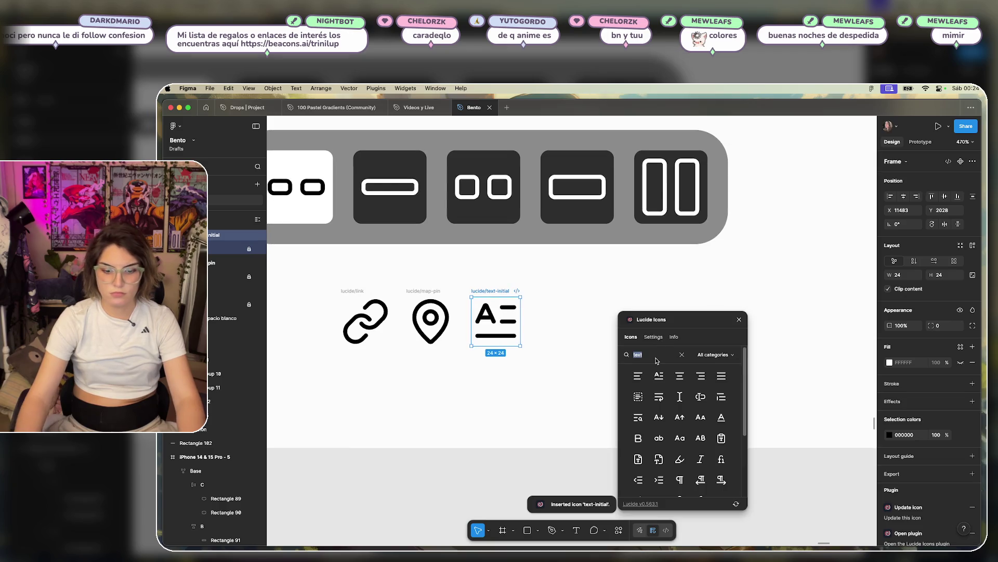
- Insert the image and code-xml icons via searches 'im' and 'html', then close the plugin
{"action": "type", "text": "img"}
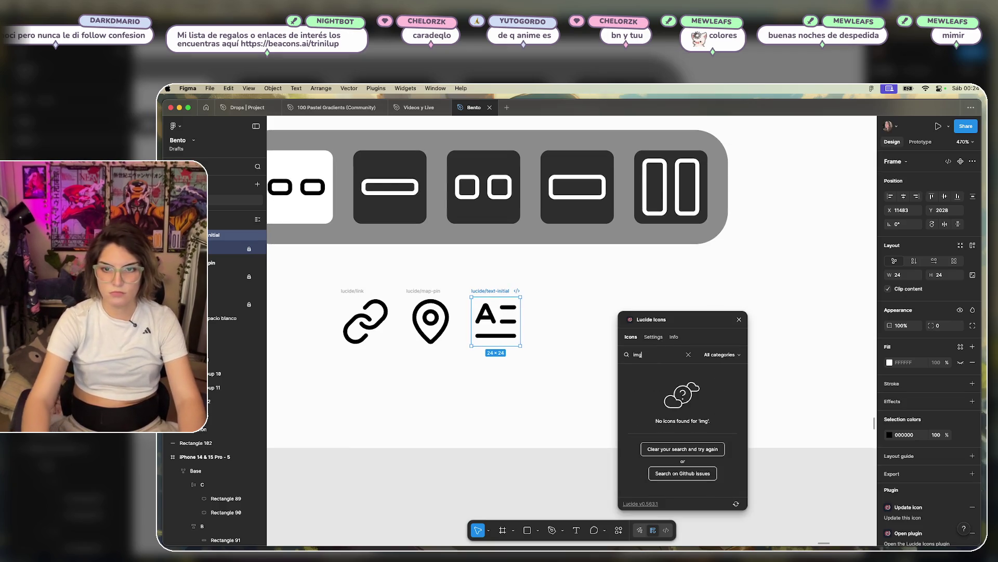
{"action": "key", "text": "BackSpace"}
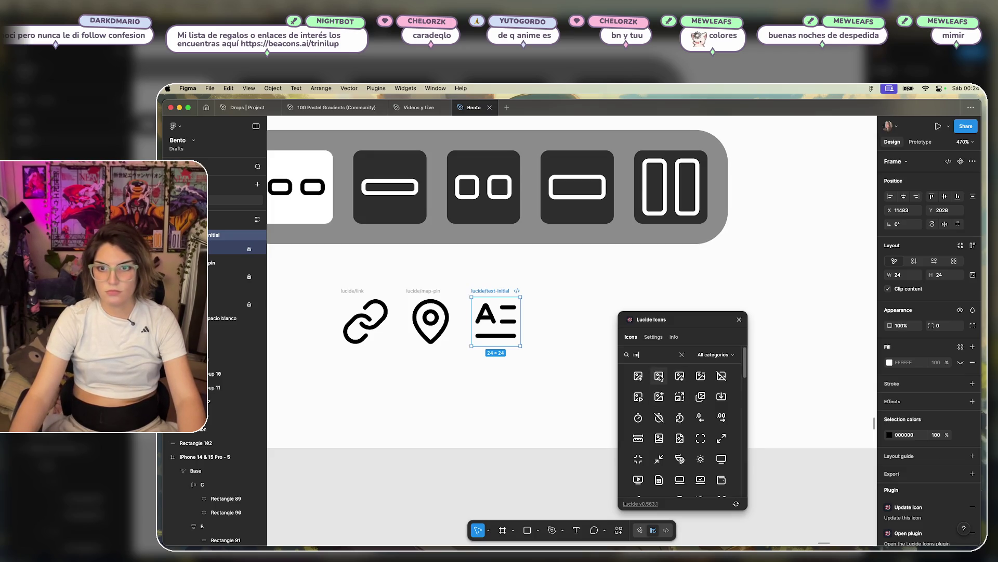
{"action": "left_click", "coordinate": [659, 376]}
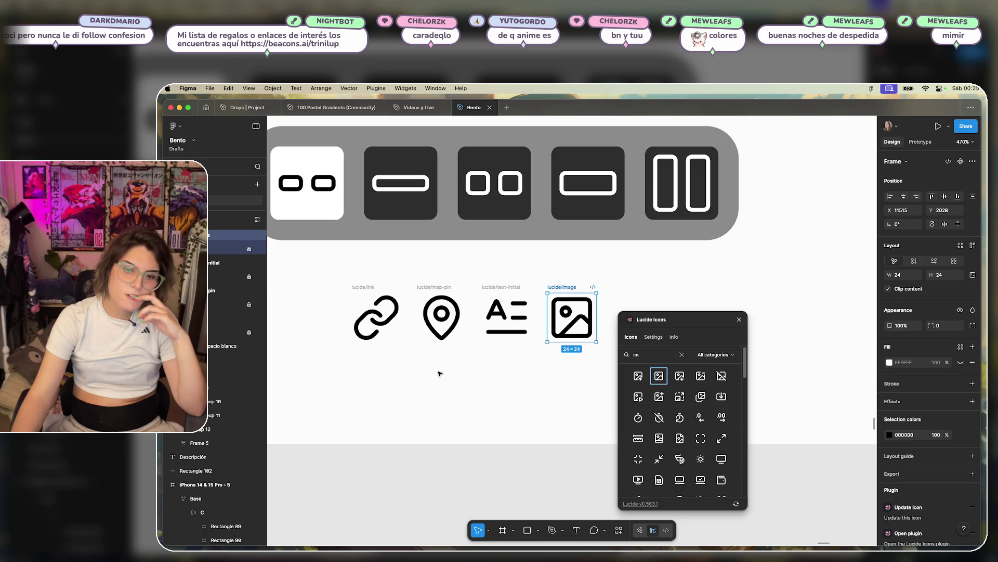
{"action": "key", "text": "ctrl+Up"}
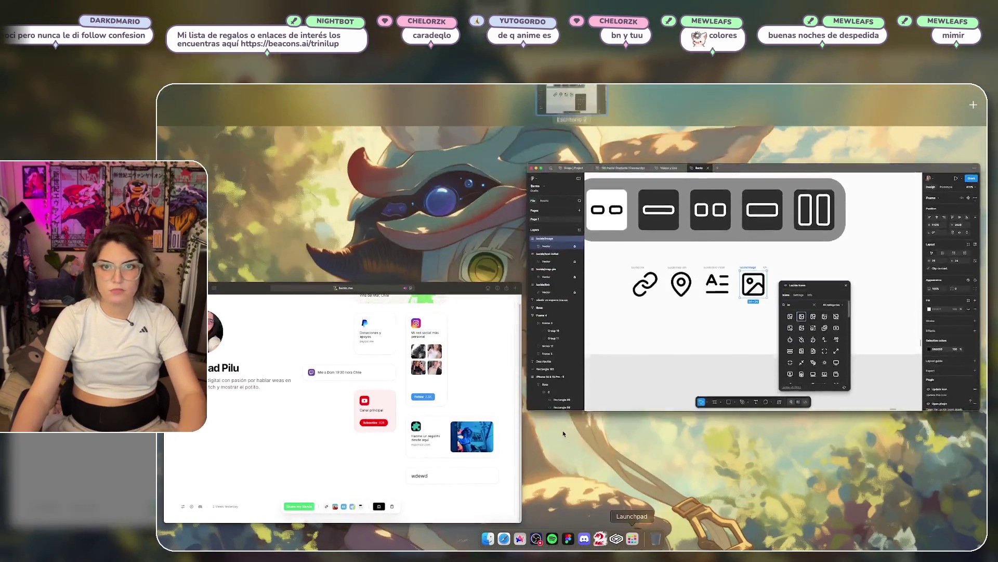
{"action": "key", "text": "ctrl+Up"}
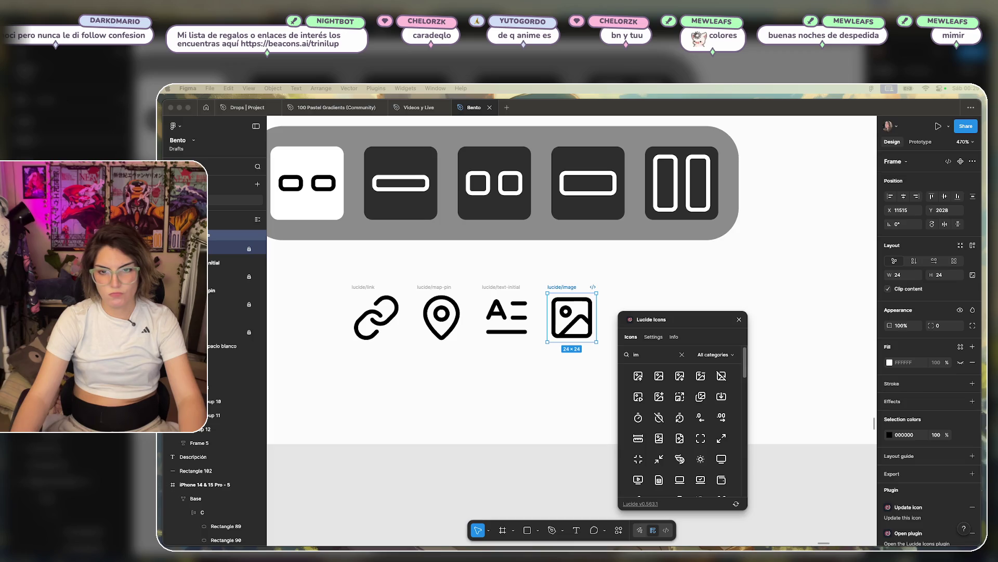
{"action": "left_click", "coordinate": [654, 356]}
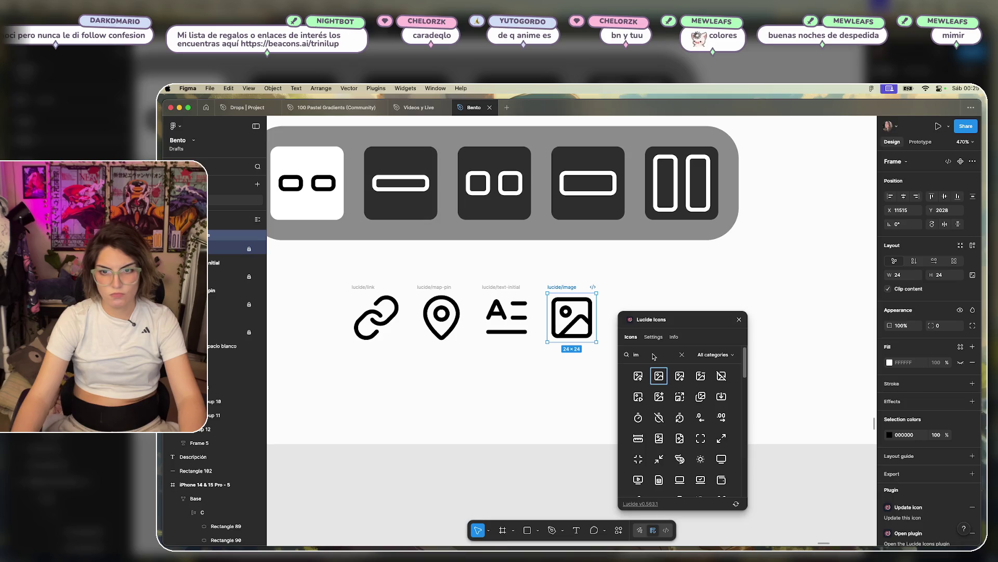
{"action": "type", "text": "htm"}
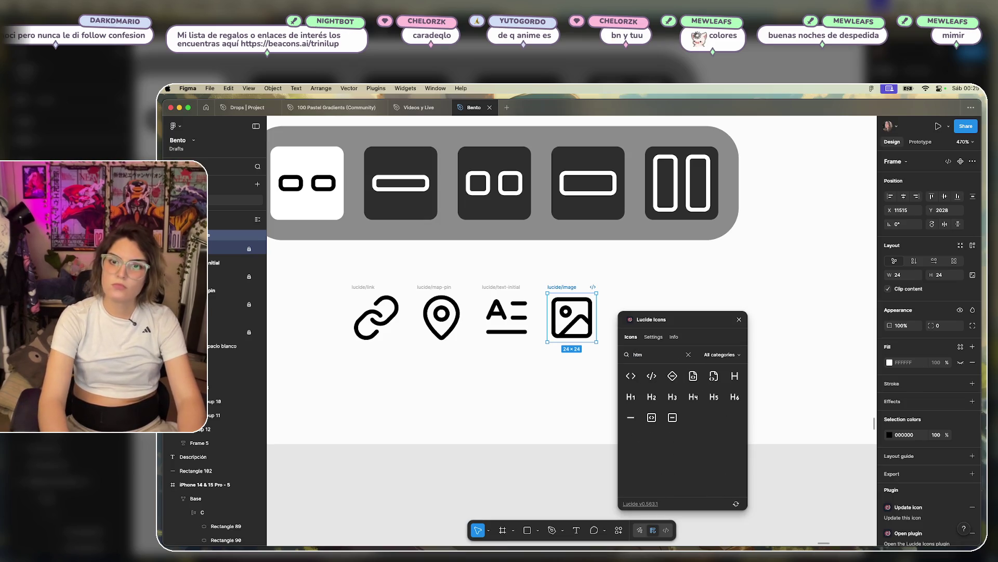
{"action": "type", "text": "l"}
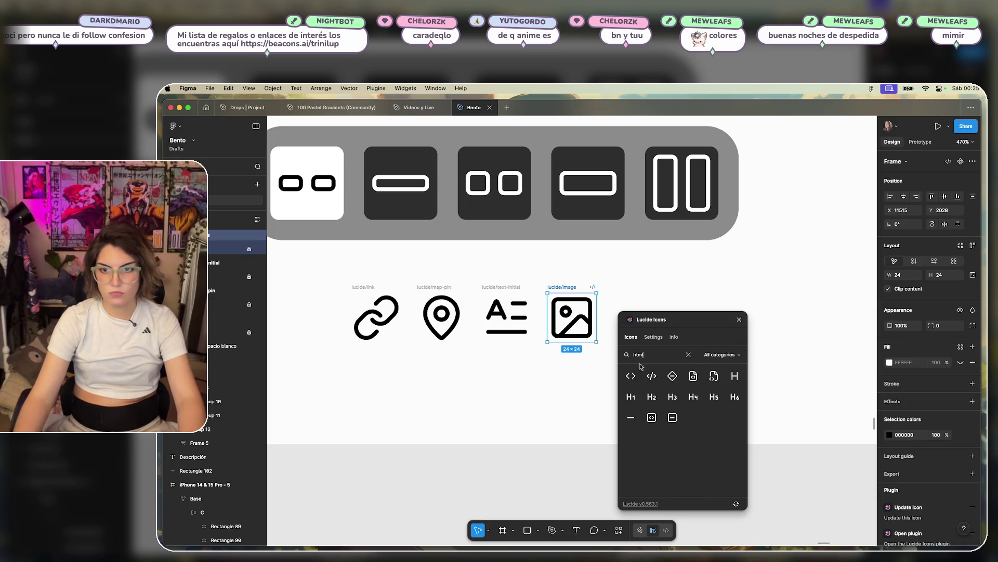
{"action": "left_click", "coordinate": [651, 375]}
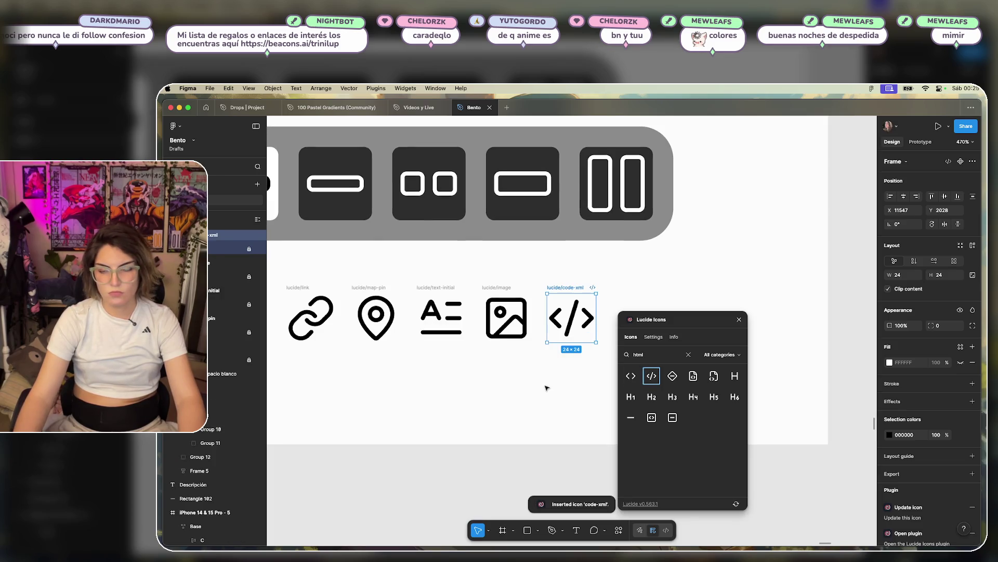
{"action": "left_click", "coordinate": [739, 320]}
{"action": "left_click", "coordinate": [680, 305]}
{"action": "scroll", "coordinate": [680, 310], "scroll_direction": "left", "scroll_amount": 3}
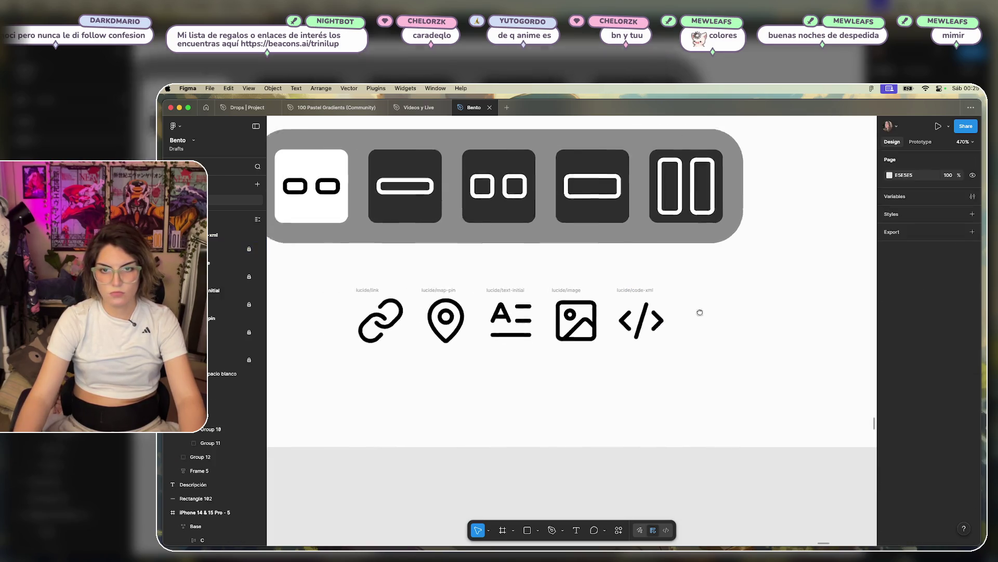
- Reopen Lucide Icons, search 'post', and close it without inserting anything
{"action": "scroll", "coordinate": [742, 314], "scroll_direction": "down", "scroll_amount": 2}
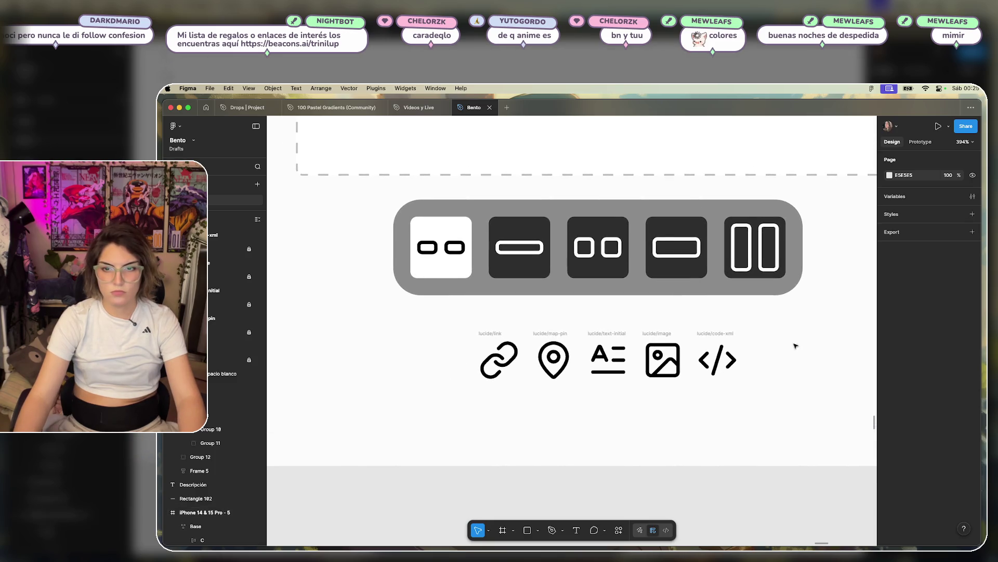
{"action": "scroll", "coordinate": [807, 325], "scroll_direction": "right", "scroll_amount": 3}
{"action": "left_click", "coordinate": [653, 341]}
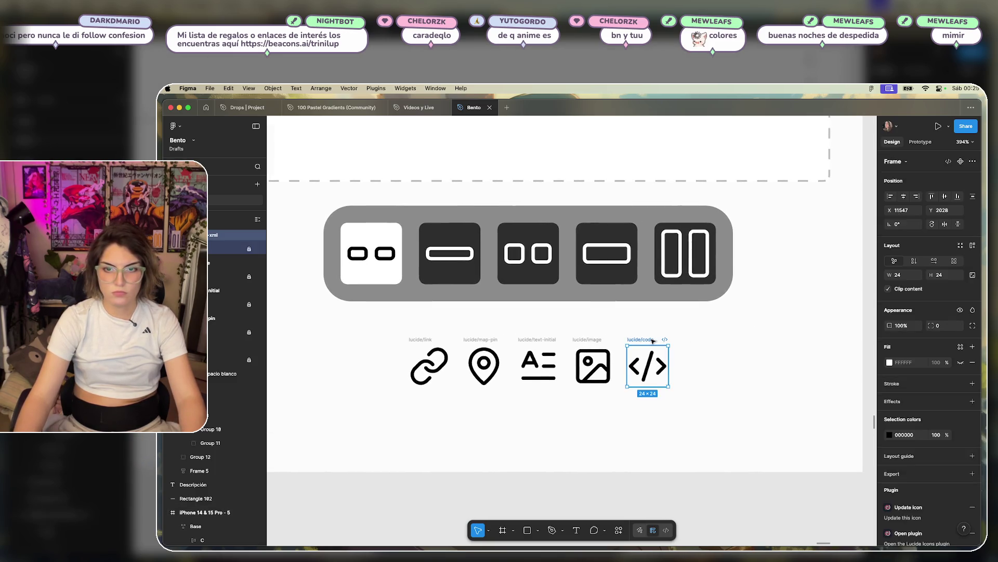
{"action": "left_click", "coordinate": [747, 364]}
{"action": "left_click", "coordinate": [617, 531]}
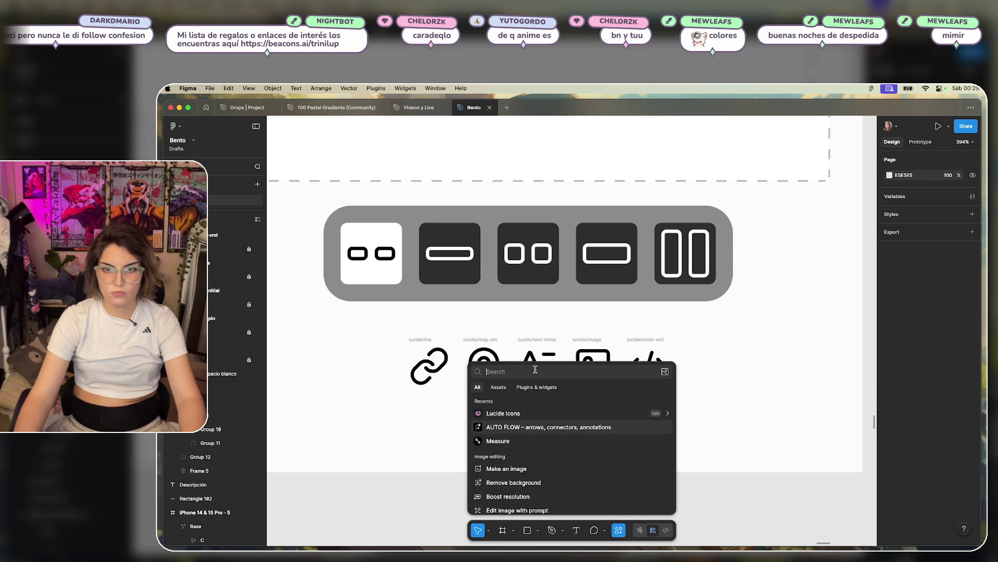
{"action": "left_click", "coordinate": [499, 412]}
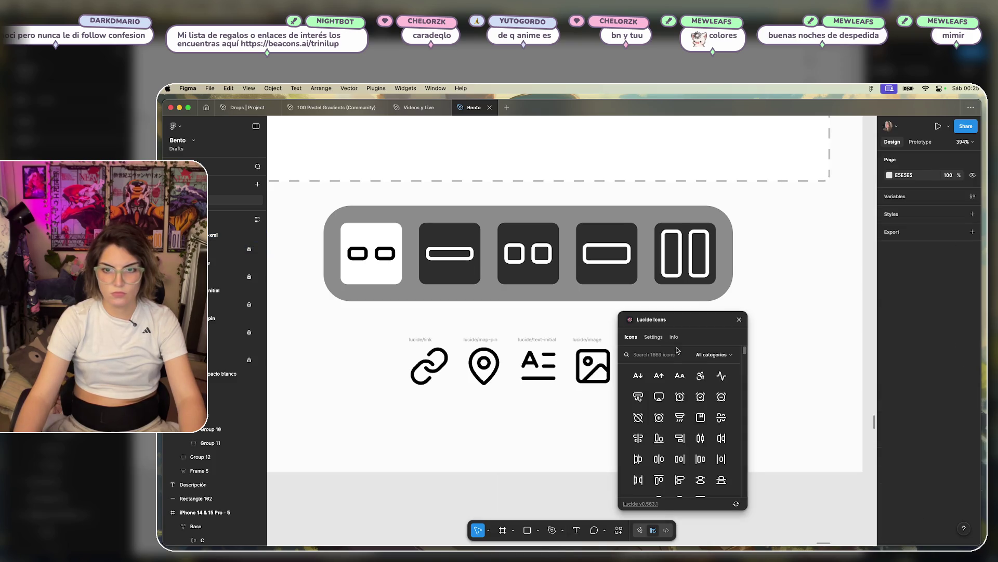
{"action": "type", "text": "dpost"}
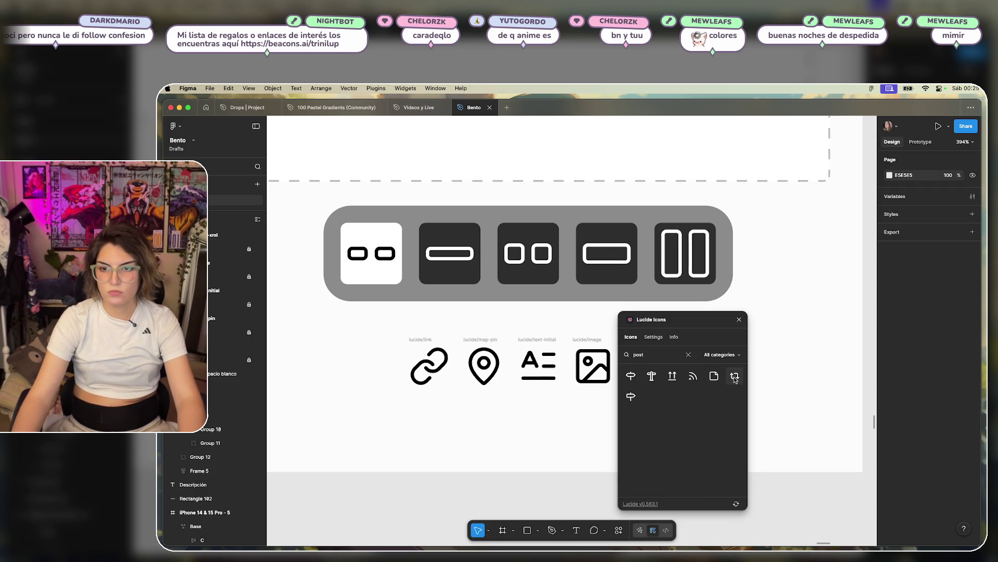
{"action": "left_click", "coordinate": [740, 320]}
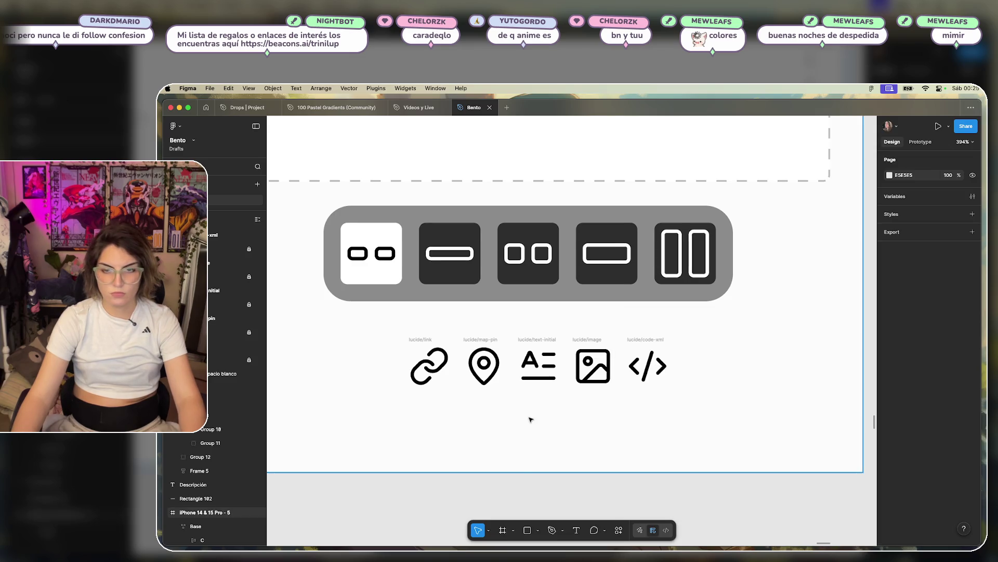
- Marquee-select the five icons and move the row left beneath the grey tile bar
{"action": "scroll", "coordinate": [529, 419], "scroll_direction": "up", "scroll_amount": 2, "text": "ctrl"}
{"action": "scroll", "coordinate": [572, 428], "scroll_direction": "left", "scroll_amount": 3}
{"action": "mouse_move", "coordinate": [803, 326]}
{"action": "left_mouse_down"}
{"action": "mouse_move", "coordinate": [537, 395]}
{"action": "mouse_move", "coordinate": [407, 416]}
{"action": "mouse_move", "coordinate": [485, 388]}
{"action": "left_mouse_up"}
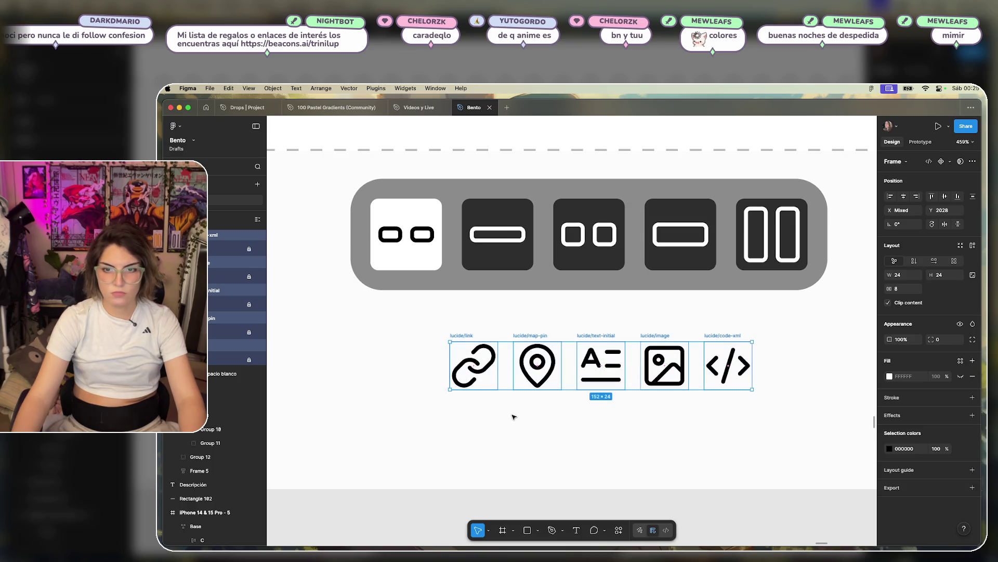
{"action": "left_click", "coordinate": [583, 418]}
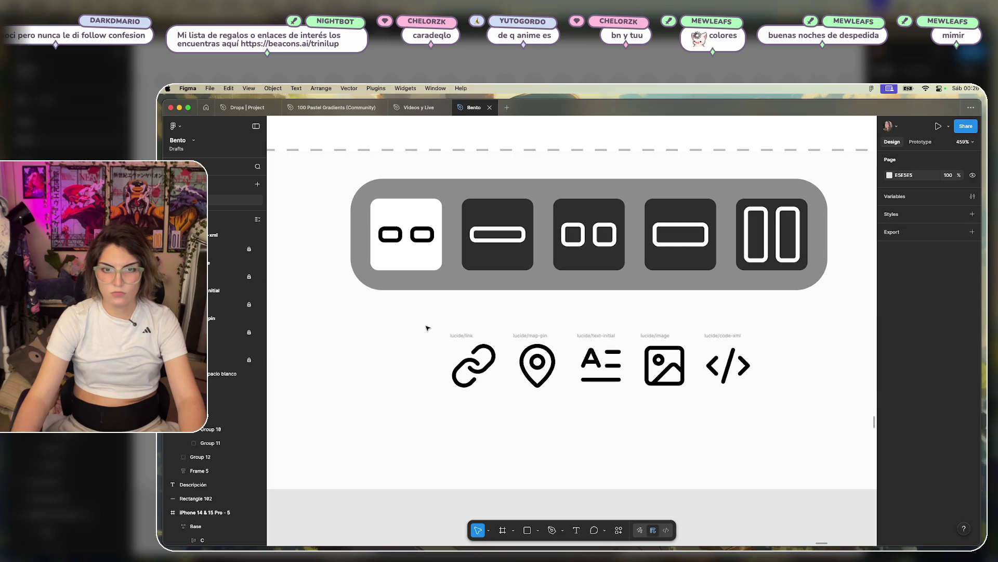
{"action": "scroll", "coordinate": [498, 412], "scroll_direction": "down", "scroll_amount": 5}
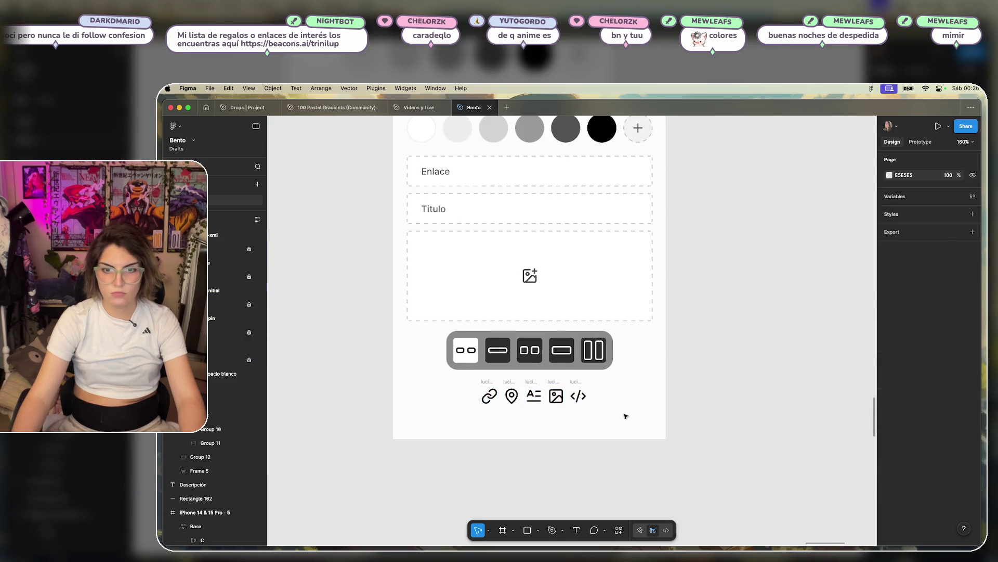
{"action": "scroll", "coordinate": [561, 395], "scroll_direction": "up", "scroll_amount": 3}
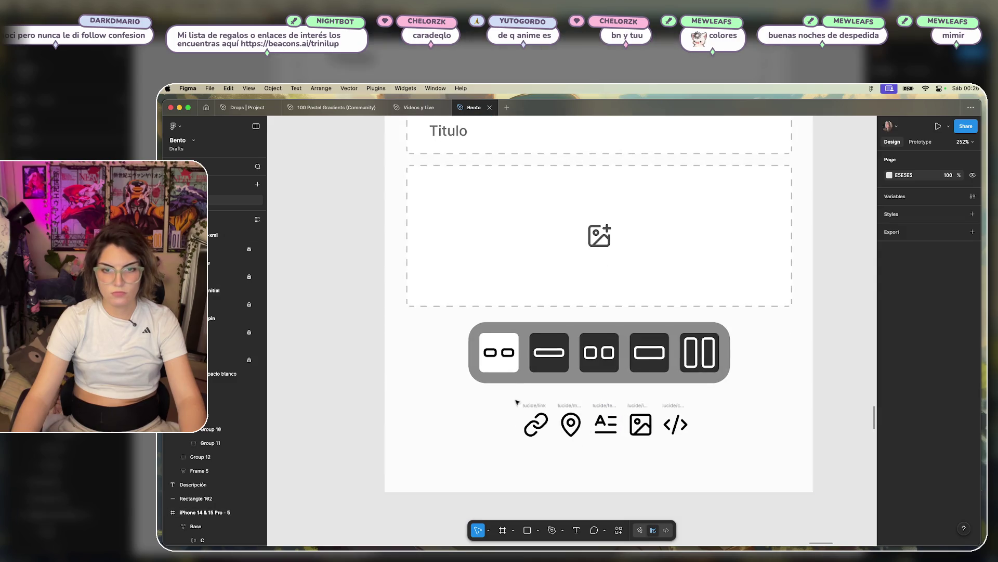
{"action": "left_click_drag", "start_coordinate": [517, 404], "coordinate": [798, 440]}
{"action": "mouse_move", "coordinate": [627, 405]}
{"action": "left_mouse_down"}
{"action": "mouse_move", "coordinate": [588, 405]}
{"action": "mouse_move", "coordinate": [645, 512]}
{"action": "mouse_move", "coordinate": [689, 515]}
{"action": "mouse_move", "coordinate": [596, 382]}
{"action": "mouse_move", "coordinate": [590, 398]}
{"action": "left_mouse_up"}
{"action": "left_click", "coordinate": [596, 465]}
{"action": "scroll", "coordinate": [596, 465], "scroll_direction": "up", "scroll_amount": 5}
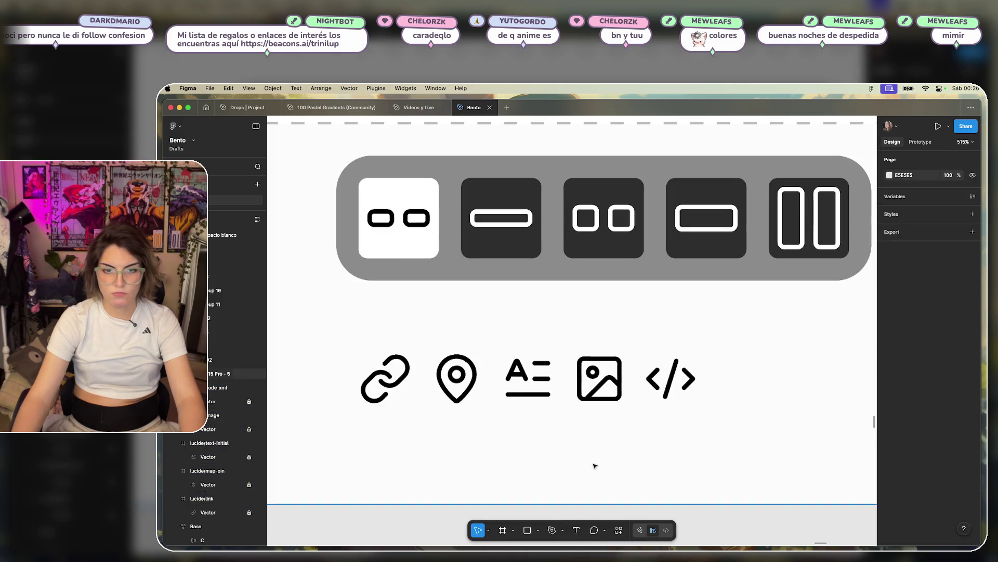
{"action": "left_click", "coordinate": [385, 377]}
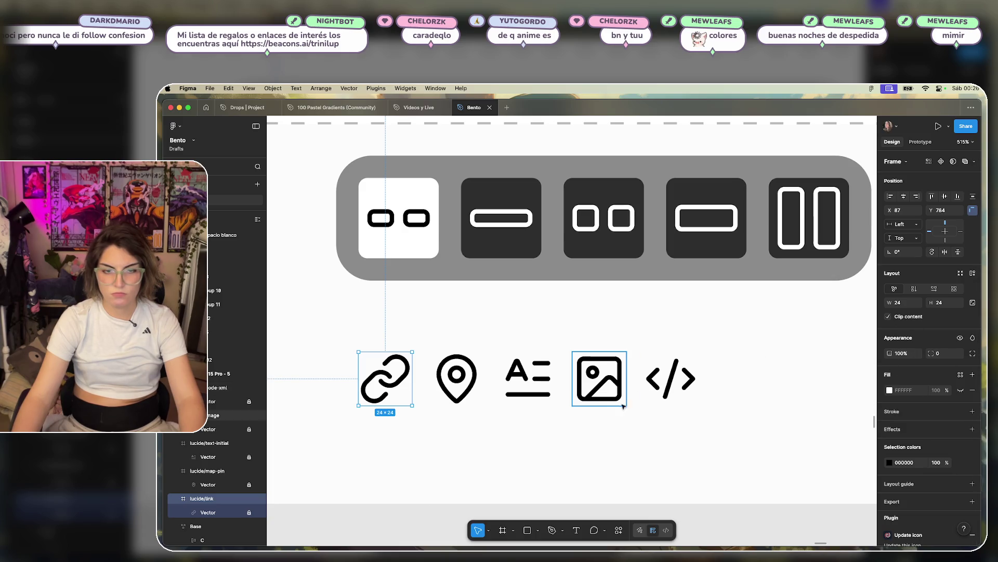
- Wrap the link icon in an auto-layout frame with vertical padding 4
{"action": "key", "text": "super+g"}
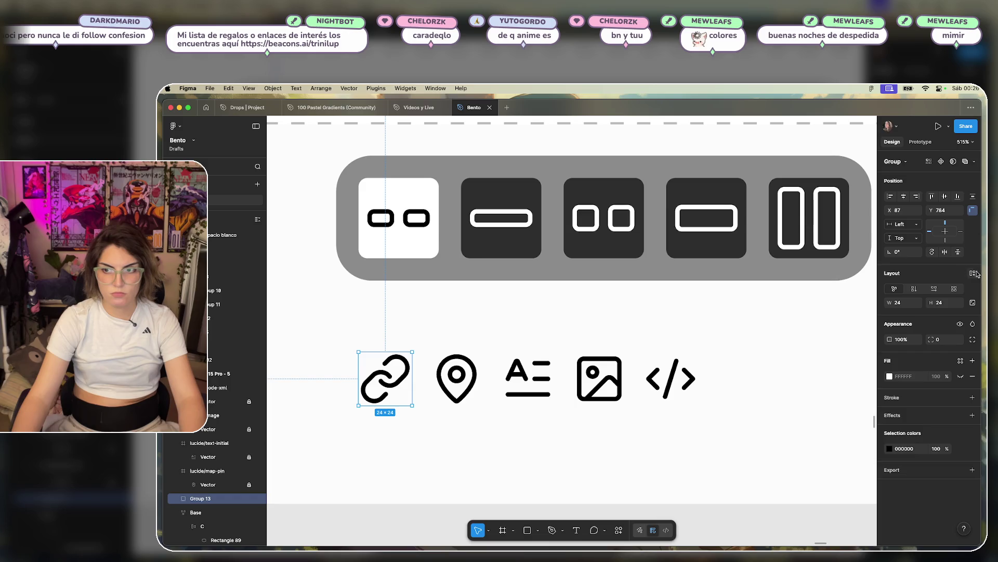
{"action": "left_click", "coordinate": [973, 273]}
{"action": "left_click", "coordinate": [945, 344]}
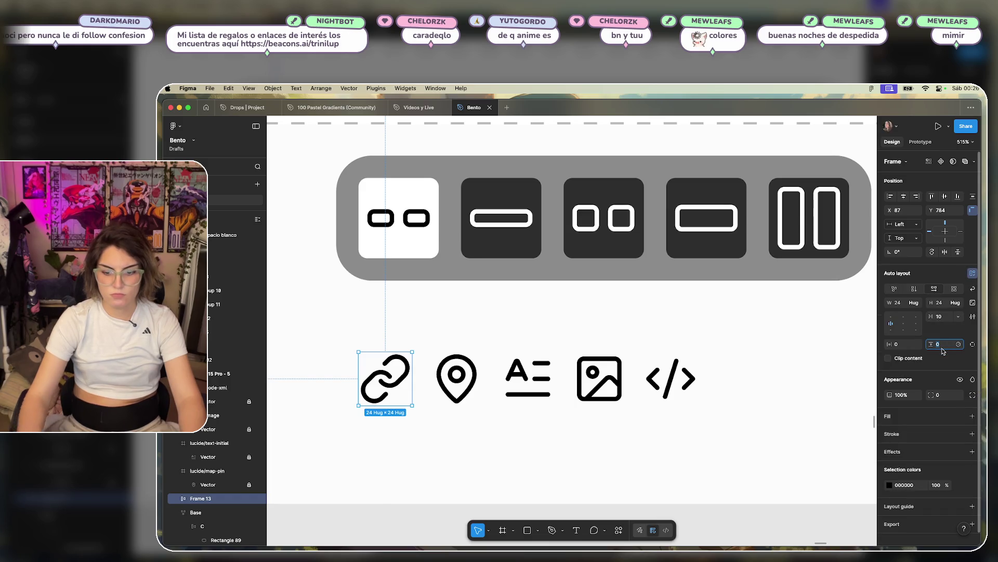
{"action": "type", "text": "2"}
{"action": "key", "text": "Return"}
{"action": "key", "text": "Up"}
{"action": "key", "text": "Up"}
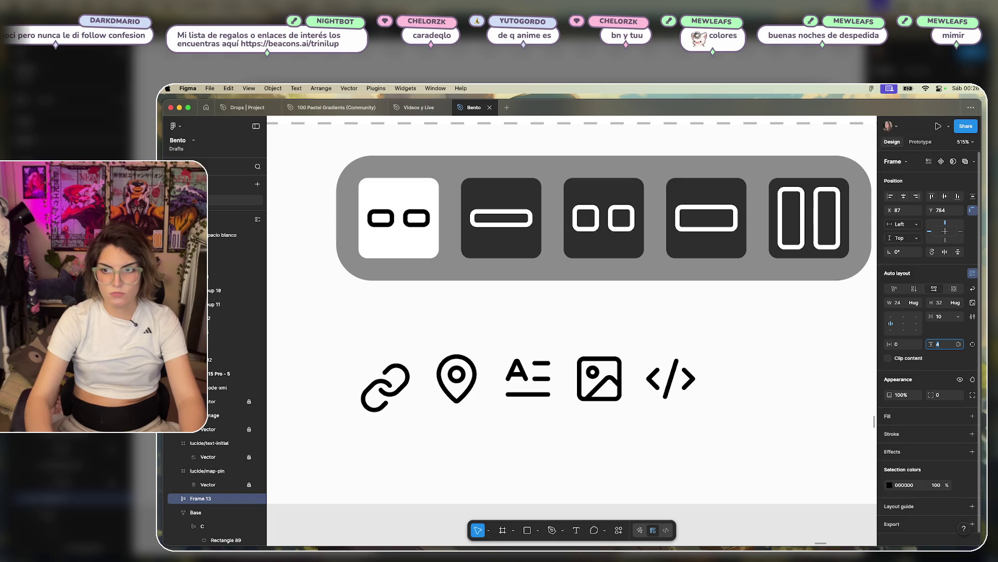
{"action": "key", "text": "shift+Tab"}
{"action": "key", "text": "Up"}
{"action": "key", "text": "Up"}
{"action": "key", "text": "Up"}
{"action": "key", "text": "Up"}
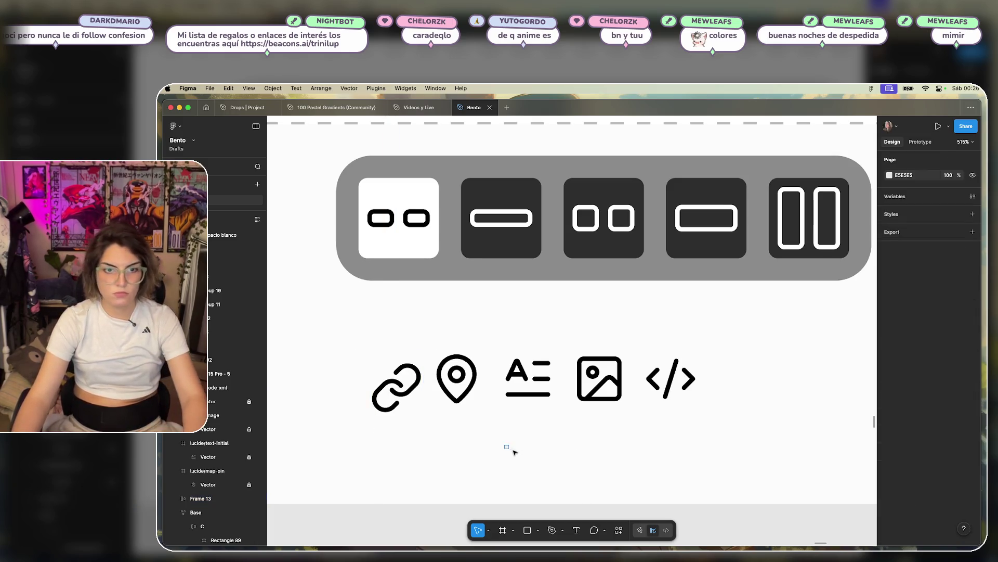
- Shift the other four icons right and set the link frame's horizontal padding to 4
{"action": "left_click_drag", "start_coordinate": [446, 342], "coordinate": [662, 410]}
{"action": "left_click_drag", "start_coordinate": [531, 389], "coordinate": [703, 379]}
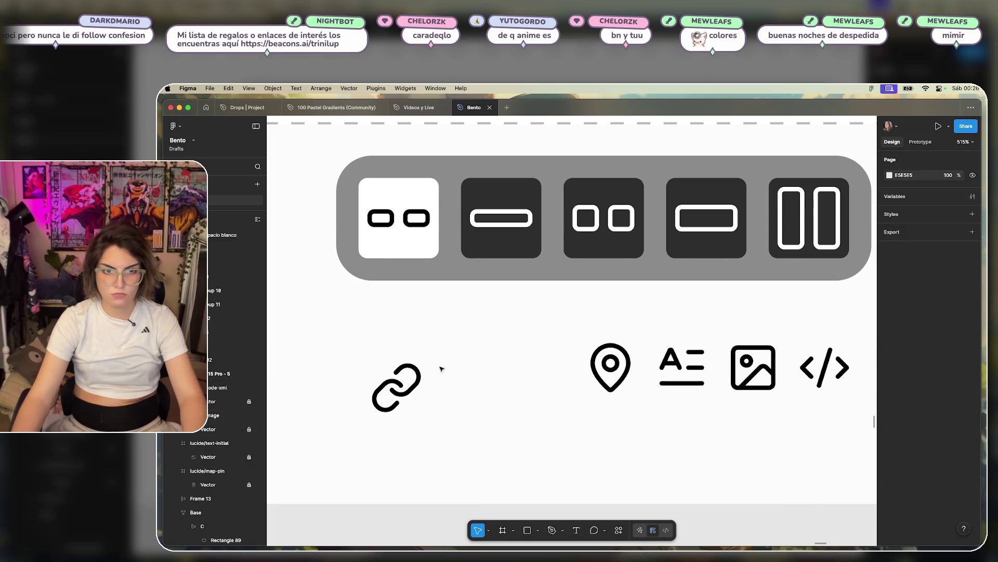
{"action": "left_click", "coordinate": [397, 387]}
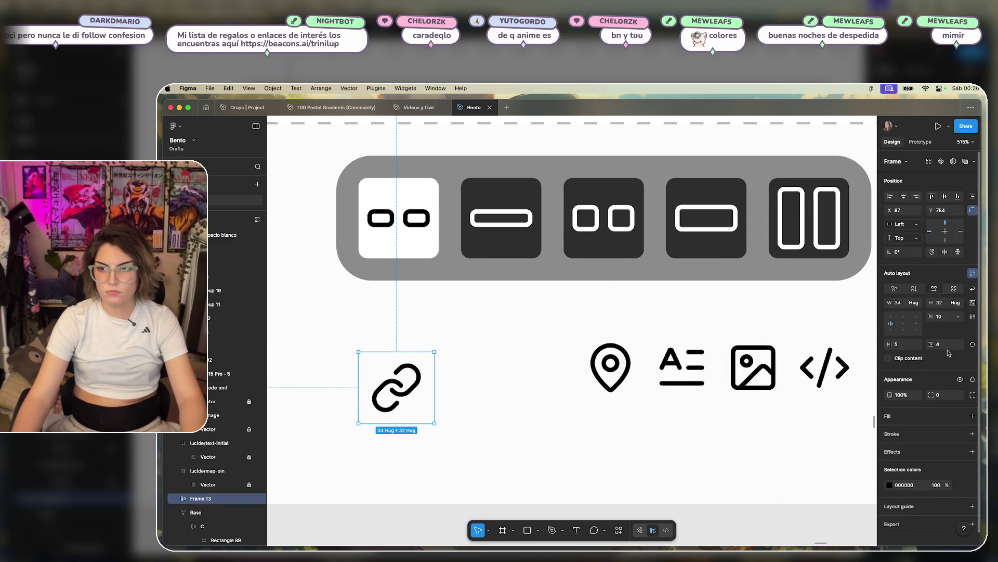
{"action": "left_click", "coordinate": [904, 344]}
{"action": "type", "text": "4"}
{"action": "key", "text": "Return"}
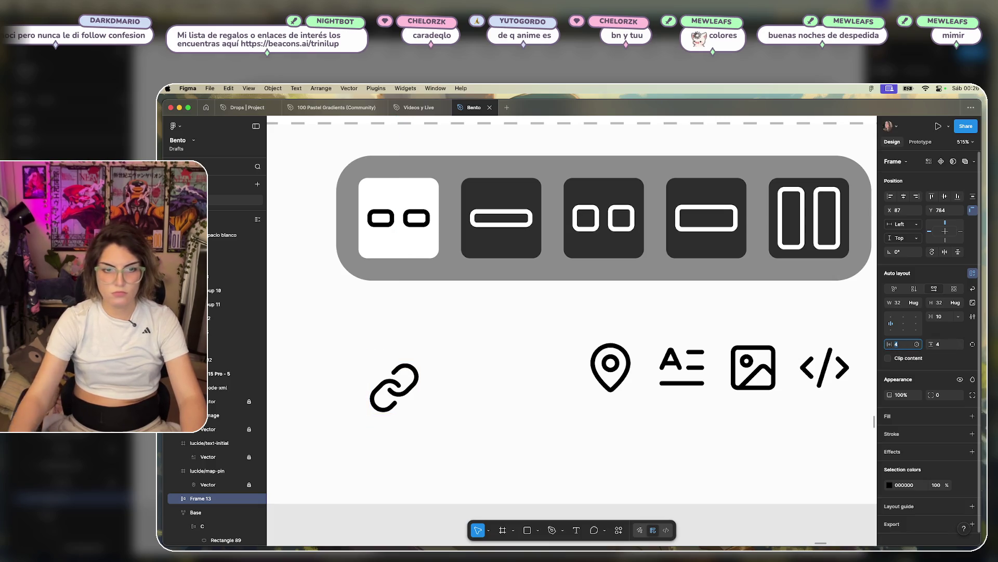
{"action": "scroll", "coordinate": [977, 406], "scroll_direction": "down", "scroll_amount": 2}
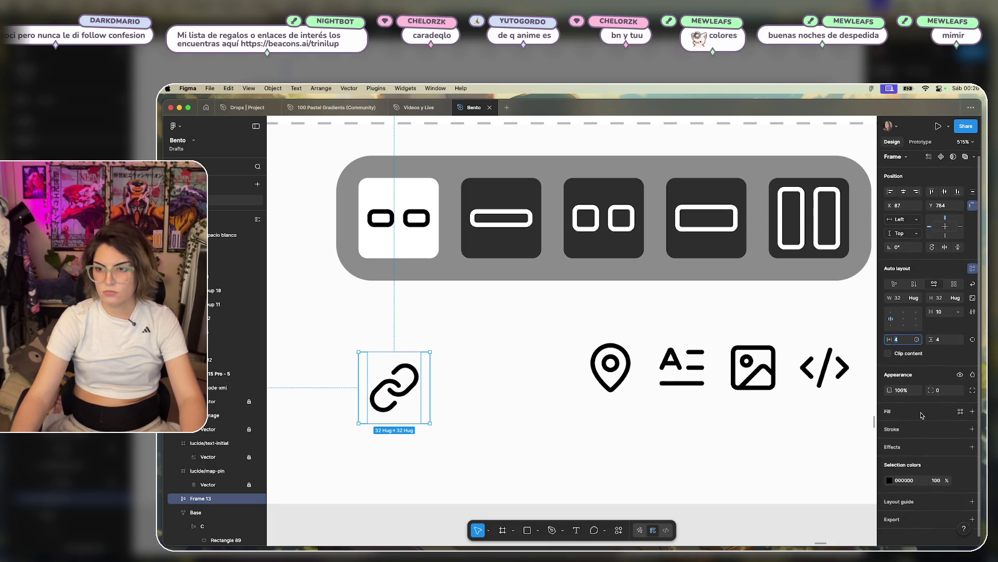
- Add a white fill to the link icon's frame
{"action": "left_click", "coordinate": [970, 409]}
{"action": "left_click", "coordinate": [891, 424]}
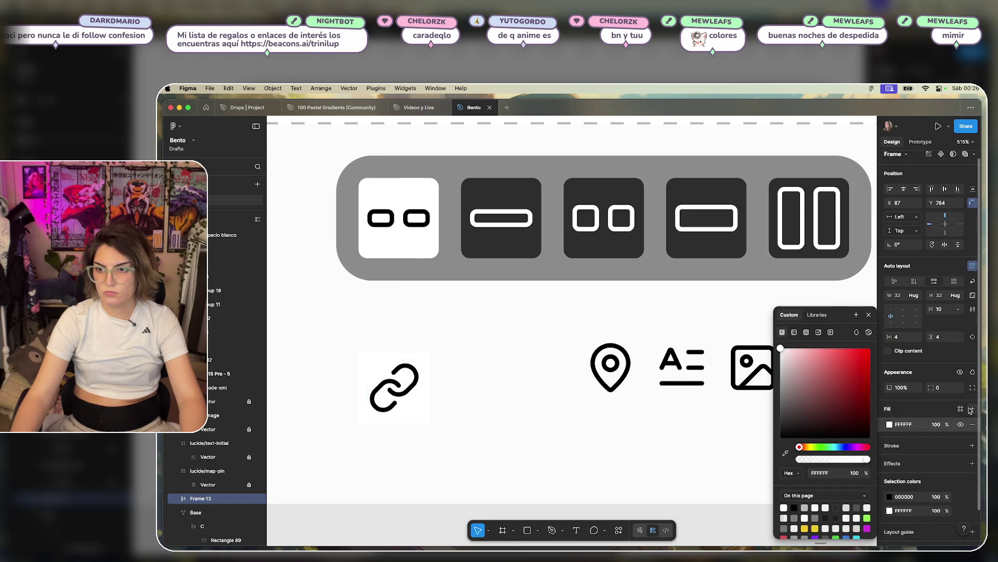
{"action": "left_click", "coordinate": [889, 424]}
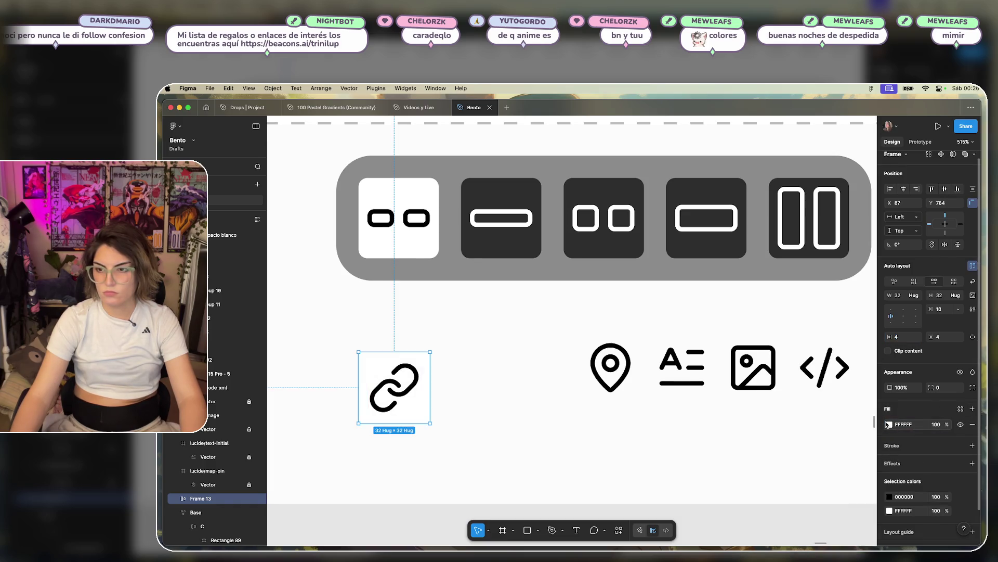
{"action": "left_click", "coordinate": [889, 425]}
{"action": "scroll", "coordinate": [479, 390], "scroll_direction": "down", "scroll_amount": 5}
{"action": "scroll", "coordinate": [528, 379], "scroll_direction": "up", "scroll_amount": 10}
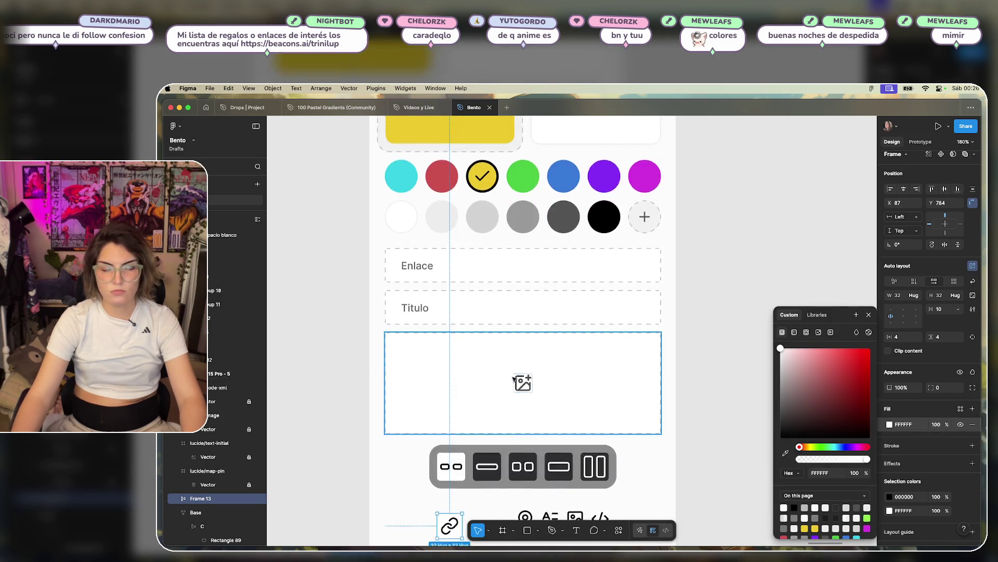
{"action": "scroll", "coordinate": [520, 384], "scroll_direction": "down", "scroll_amount": 5}
{"action": "scroll", "coordinate": [481, 369], "scroll_direction": "up", "scroll_amount": 3}
{"action": "scroll", "coordinate": [477, 369], "scroll_direction": "down", "scroll_amount": 3}
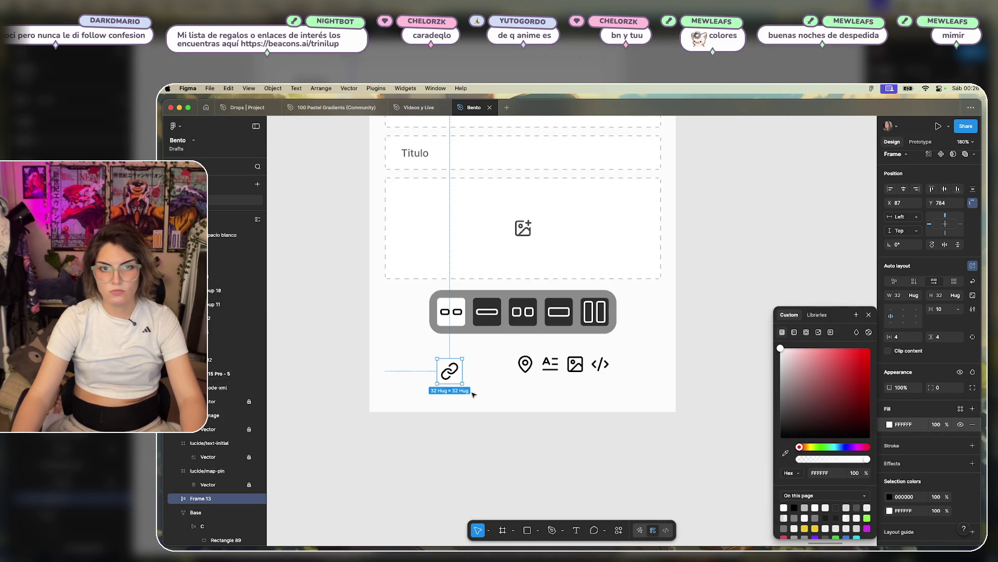
{"action": "scroll", "coordinate": [460, 391], "scroll_direction": "up", "scroll_amount": 5}
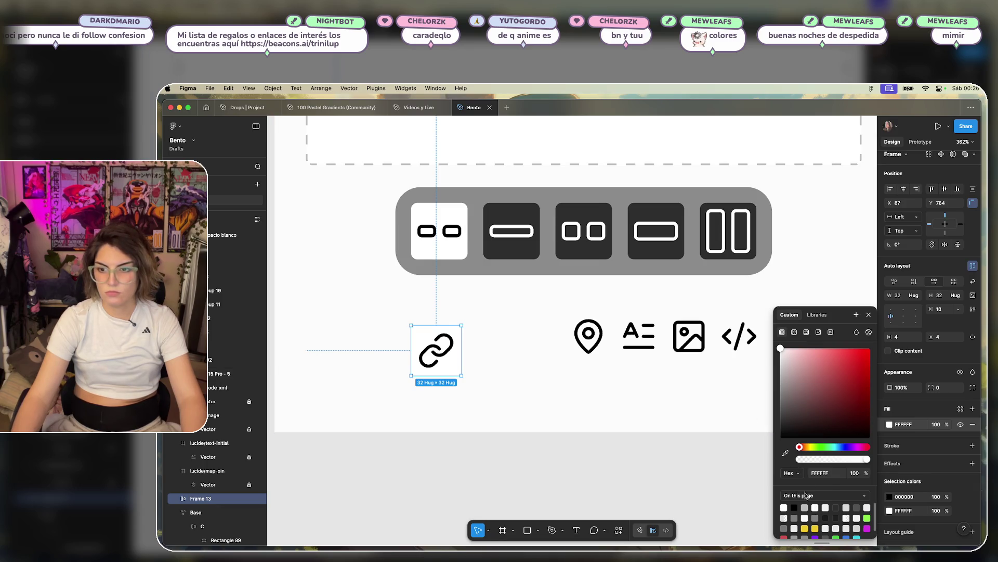
- Add a 1 px black inside stroke and set the corner radius to 4
{"action": "left_click", "coordinate": [973, 445]}
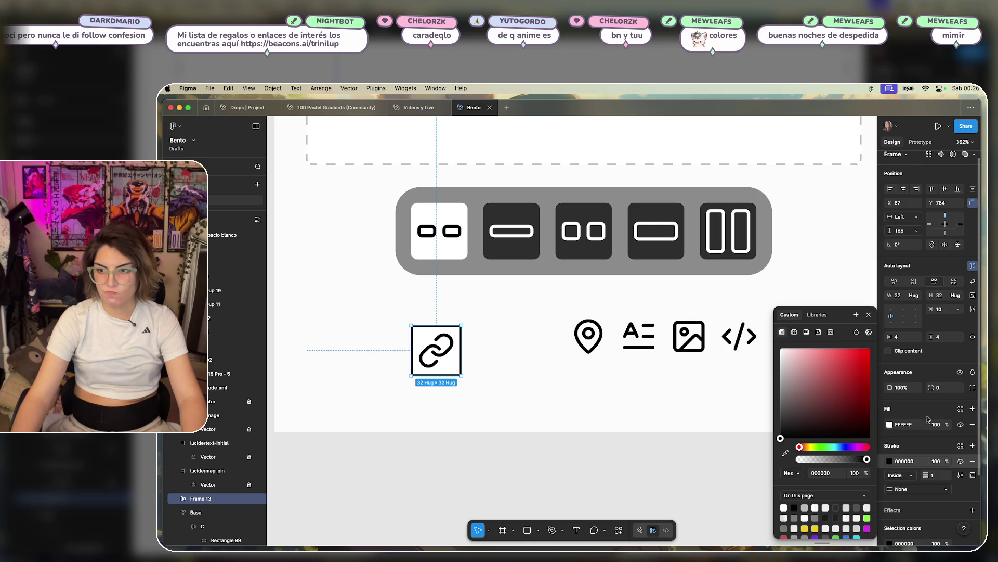
{"action": "type", "text": "4"}
{"action": "key", "text": "Return"}
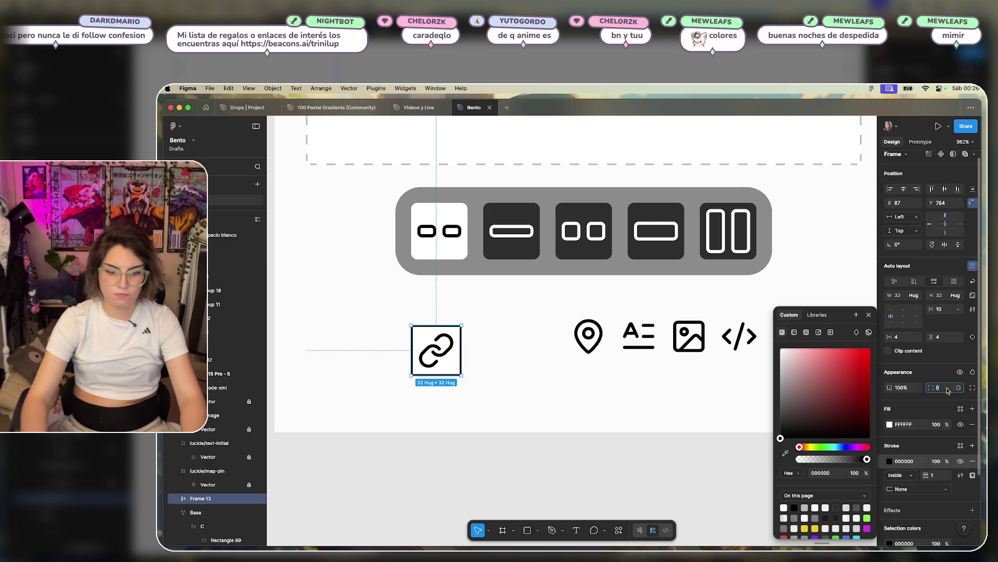
{"action": "key", "text": "Escape"}
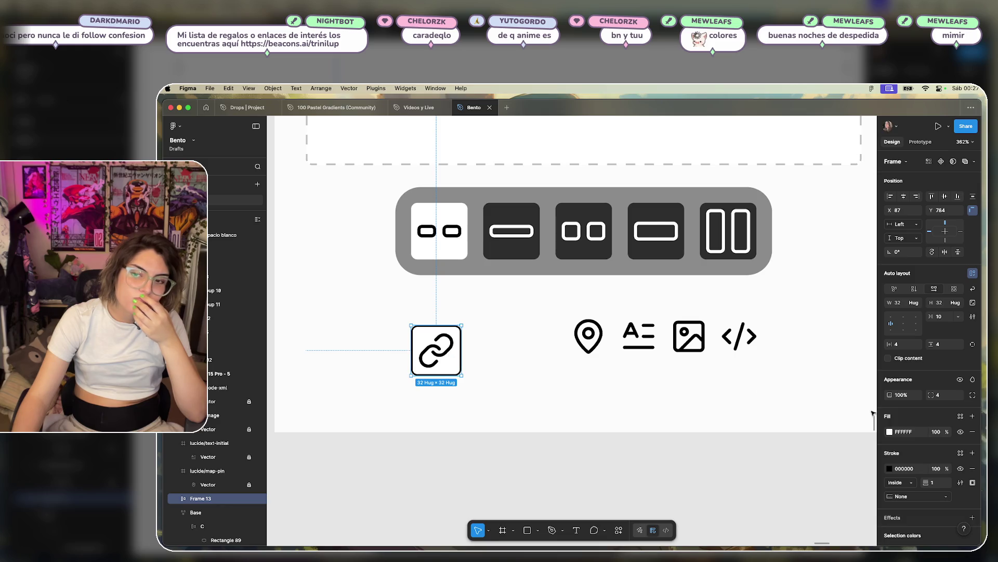
- Select the link icon frame and give it a 2 px border
{"action": "scroll", "coordinate": [585, 340], "scroll_direction": "up", "scroll_amount": 10}
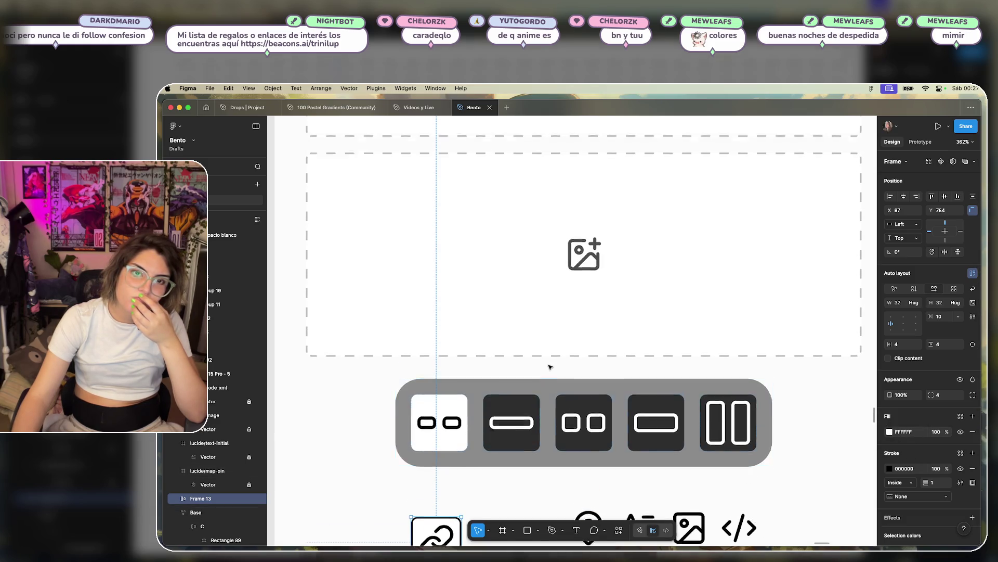
{"action": "scroll", "coordinate": [412, 362], "scroll_direction": "down", "scroll_amount": 10}
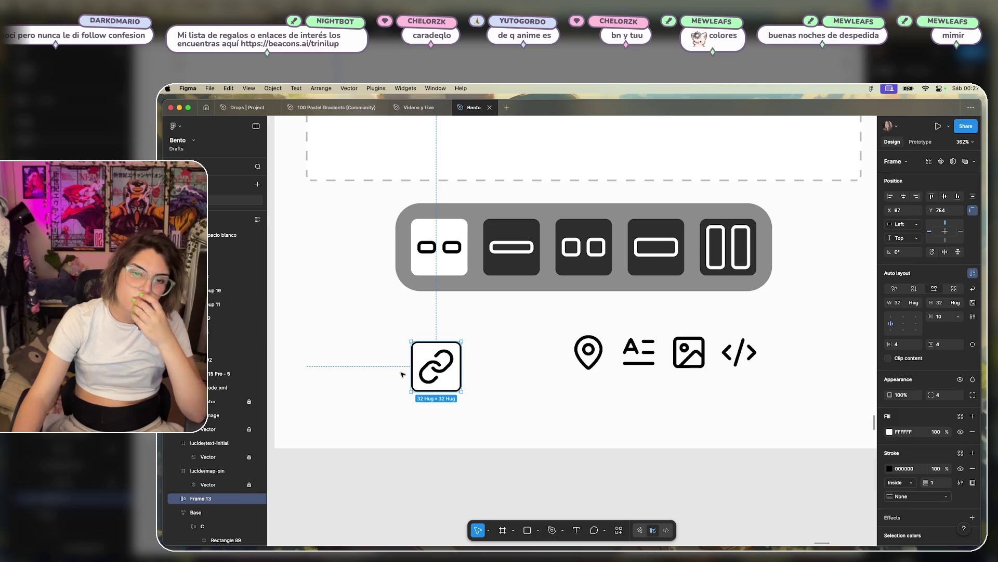
{"action": "scroll", "coordinate": [367, 361], "scroll_direction": "down", "scroll_amount": 5}
{"action": "scroll", "coordinate": [368, 361], "scroll_direction": "up", "scroll_amount": 2}
{"action": "scroll", "coordinate": [367, 361], "scroll_direction": "left", "scroll_amount": 2}
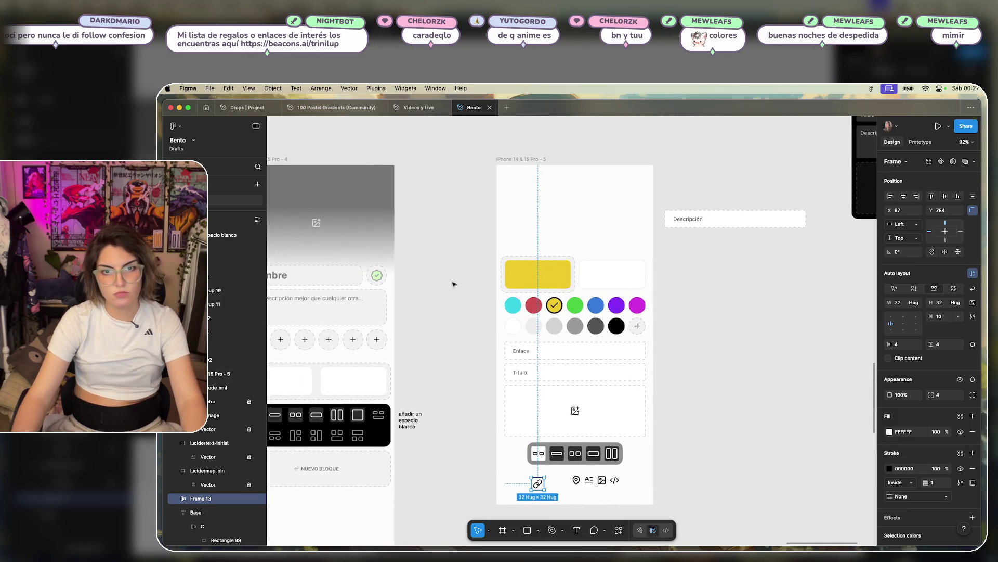
{"action": "scroll", "coordinate": [538, 454], "scroll_direction": "up", "scroll_amount": 5}
{"action": "scroll", "coordinate": [538, 439], "scroll_direction": "down", "scroll_amount": 3}
{"action": "scroll", "coordinate": [506, 276], "scroll_direction": "up", "scroll_amount": 10}
{"action": "key", "text": "i"}
{"action": "scroll", "coordinate": [520, 364], "scroll_direction": "down", "scroll_amount": 5}
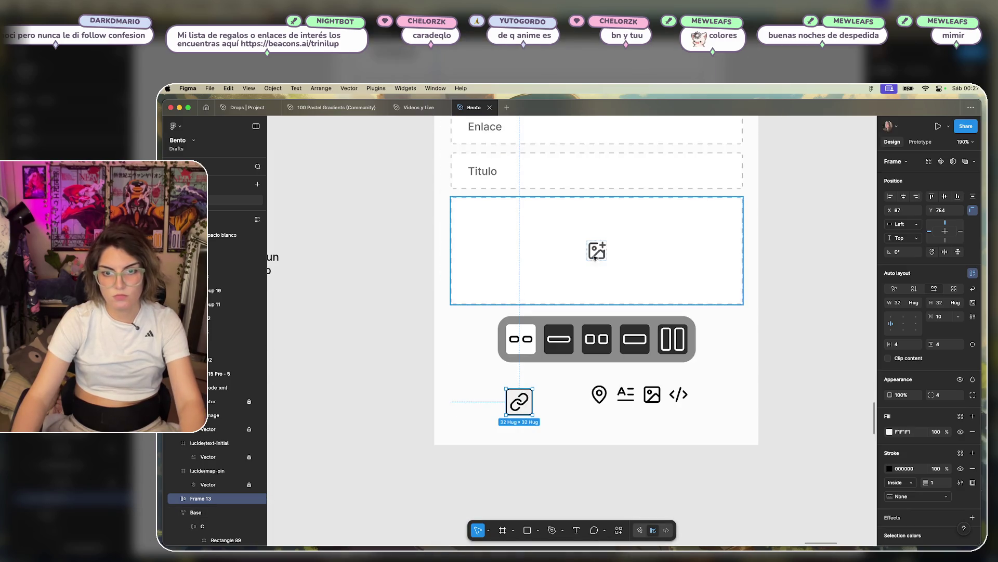
{"action": "key", "text": "Escape"}
{"action": "key", "text": "Escape"}
{"action": "scroll", "coordinate": [517, 397], "scroll_direction": "up", "scroll_amount": 5}
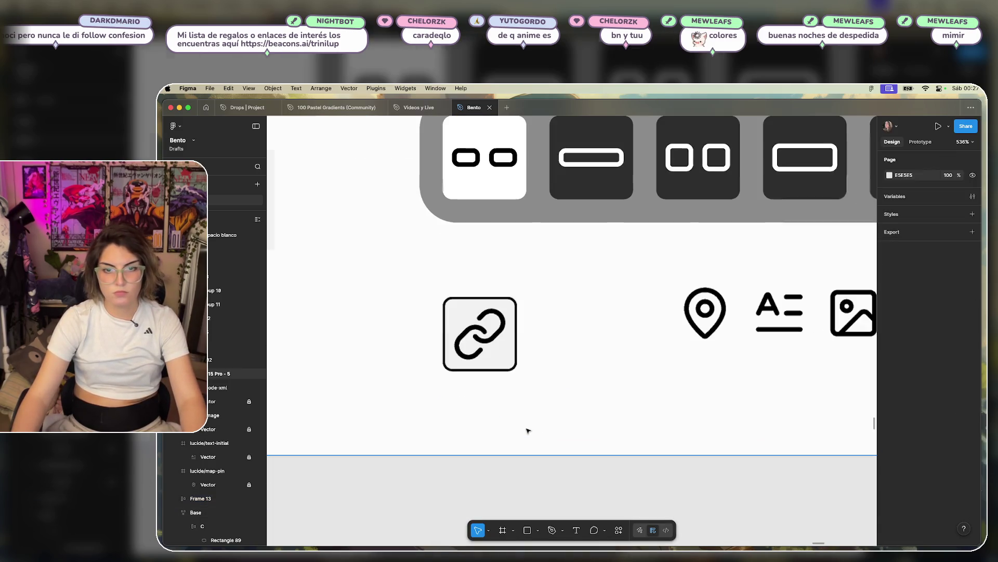
{"action": "left_click", "coordinate": [504, 347]}
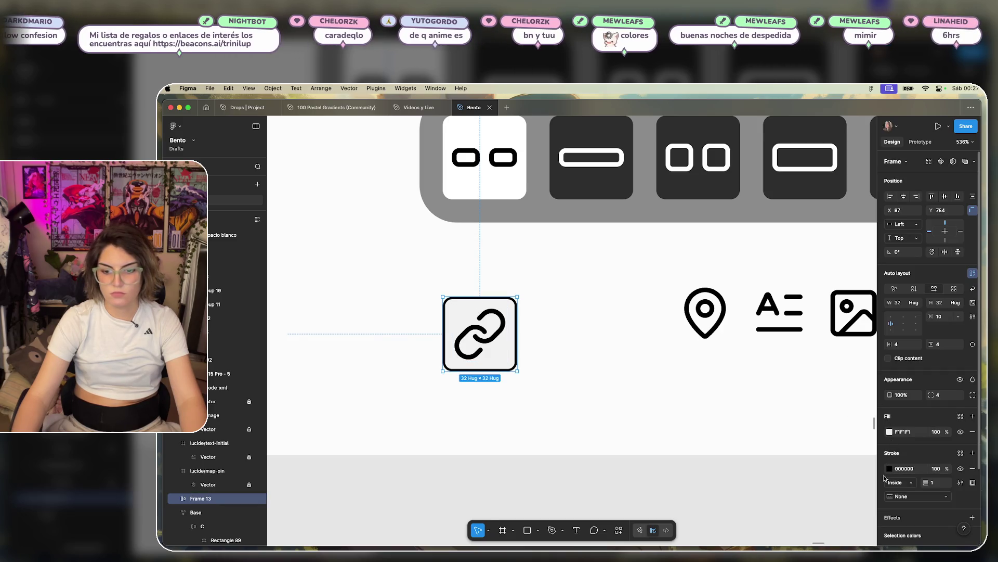
{"action": "left_click", "coordinate": [889, 432]}
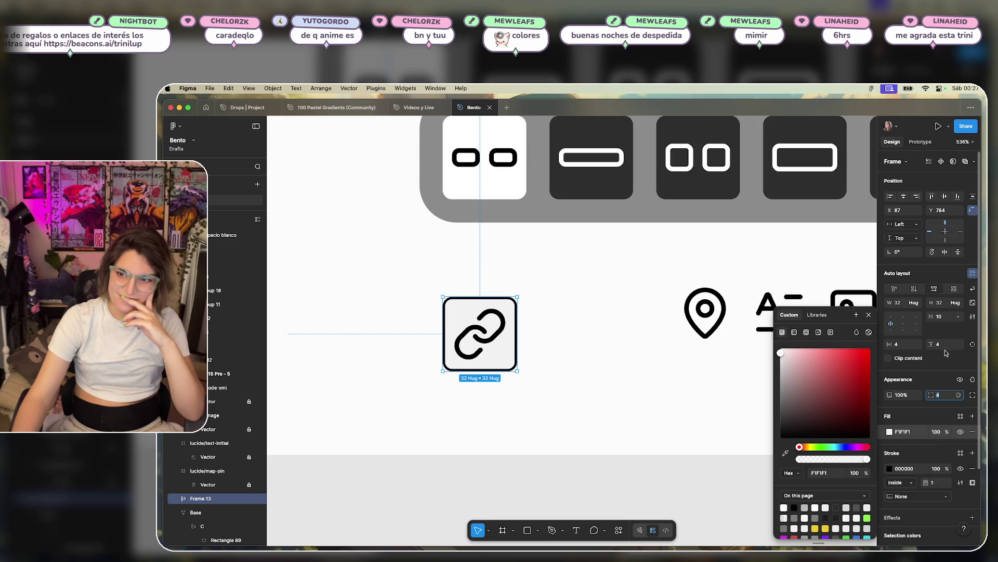
{"action": "left_click", "coordinate": [943, 345]}
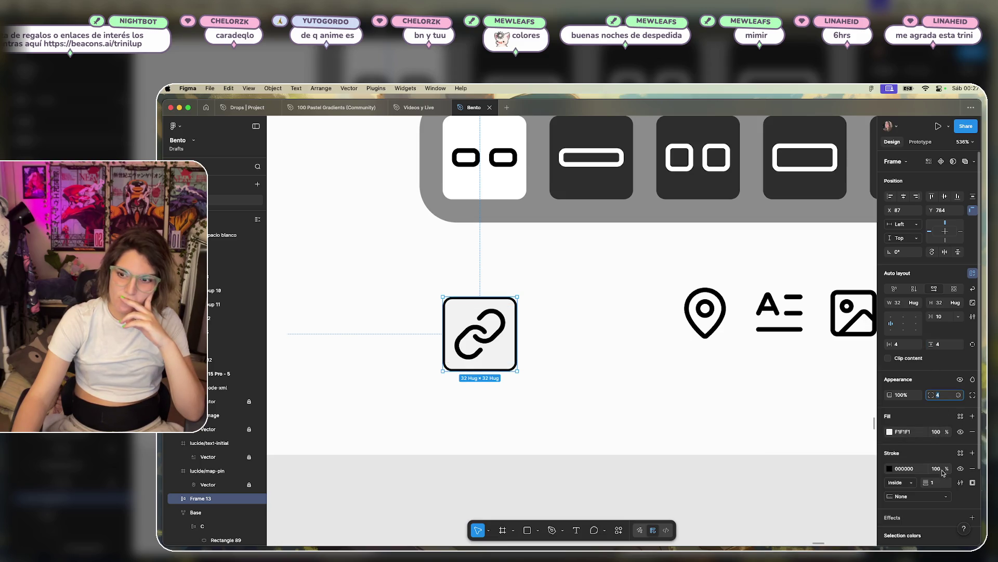
{"action": "type", "text": "2"}
{"action": "key", "text": "Return"}
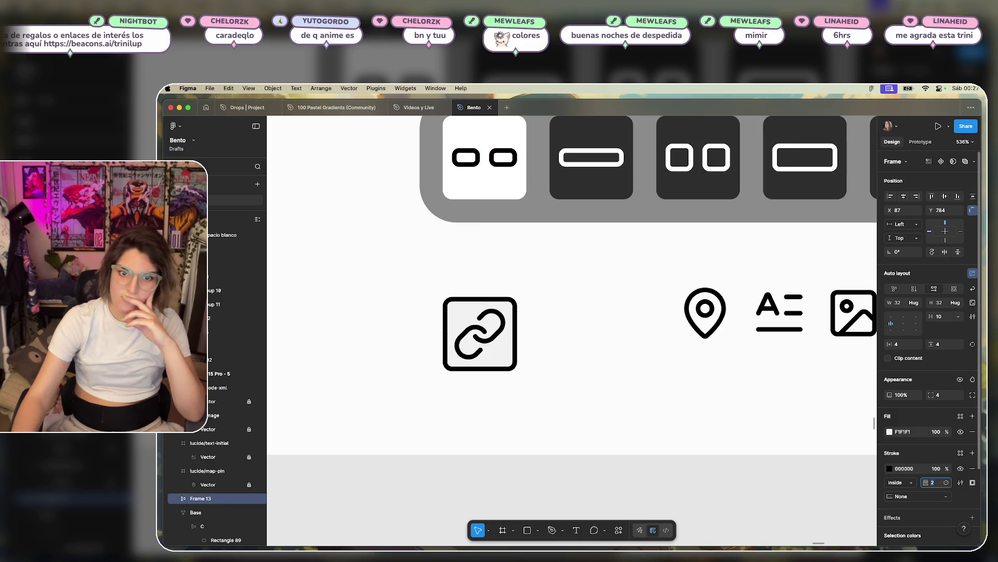
- Set the link frame's auto-layout padding to 6 on both axes so it hugs 36×36
{"action": "scroll", "coordinate": [555, 347], "scroll_direction": "down", "scroll_amount": 5}
{"action": "scroll", "coordinate": [560, 334], "scroll_direction": "up", "scroll_amount": 5}
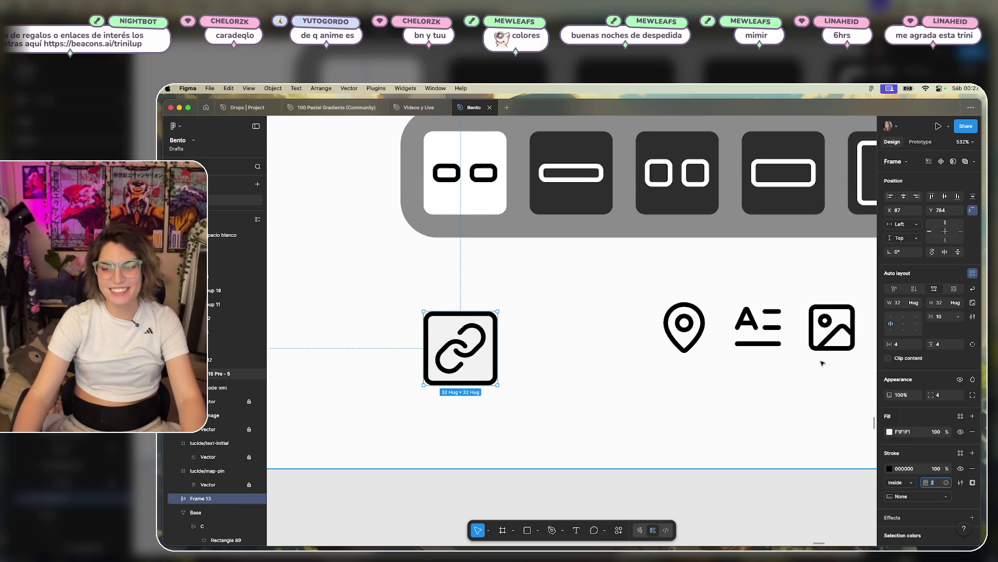
{"action": "type", "text": "6"}
{"action": "key", "text": "Return"}
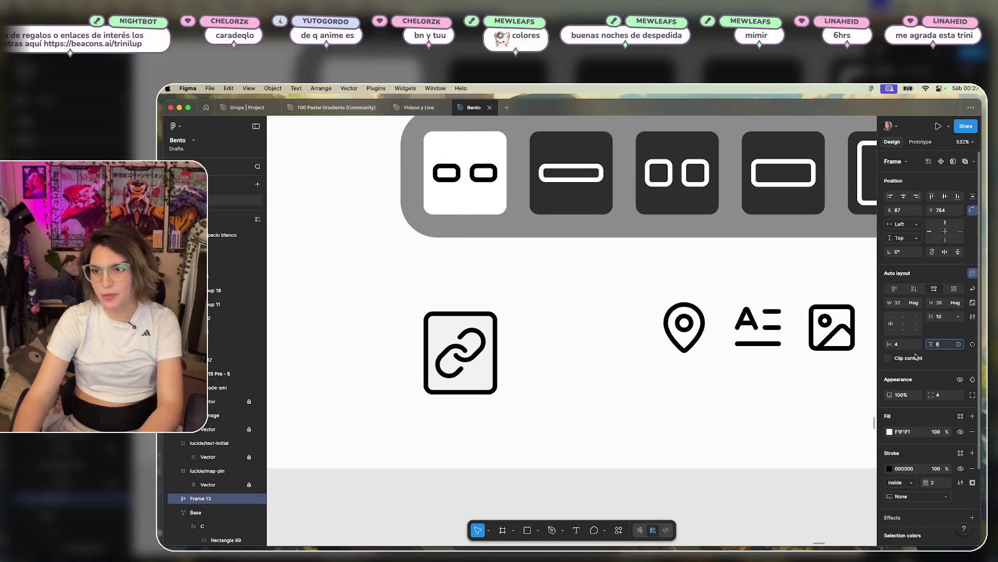
{"action": "key", "text": "Up"}
{"action": "key", "text": "Up"}
{"action": "key", "text": "Up"}
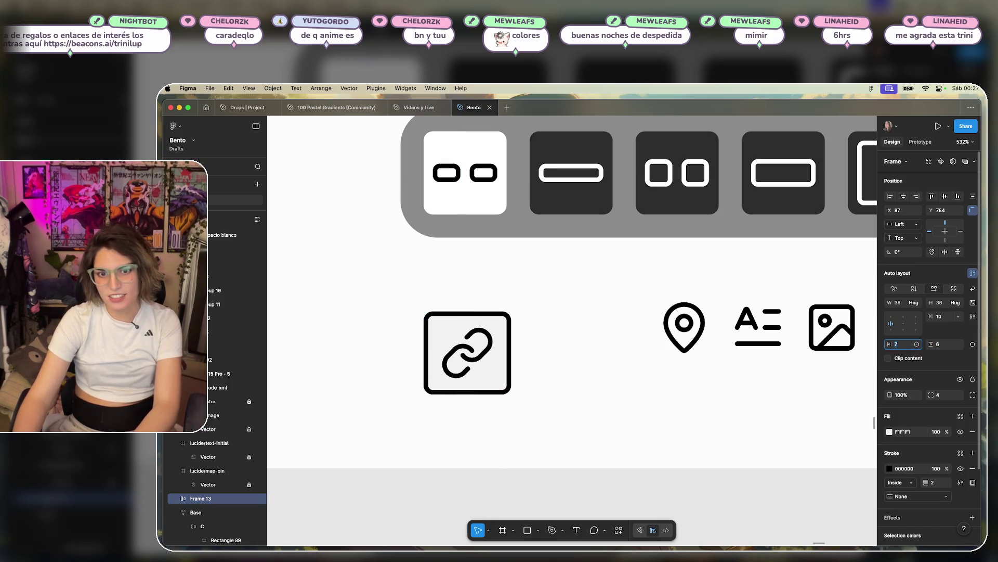
{"action": "key", "text": "Down"}
{"action": "key", "text": "Tab"}
{"action": "key", "text": "Up"}
{"action": "key", "text": "Up"}
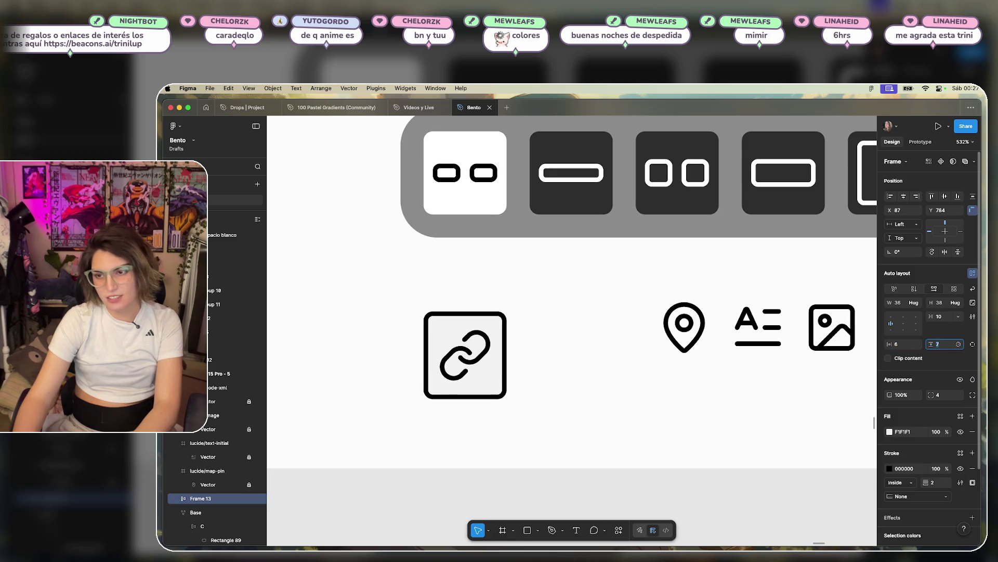
{"action": "key", "text": "Escape"}
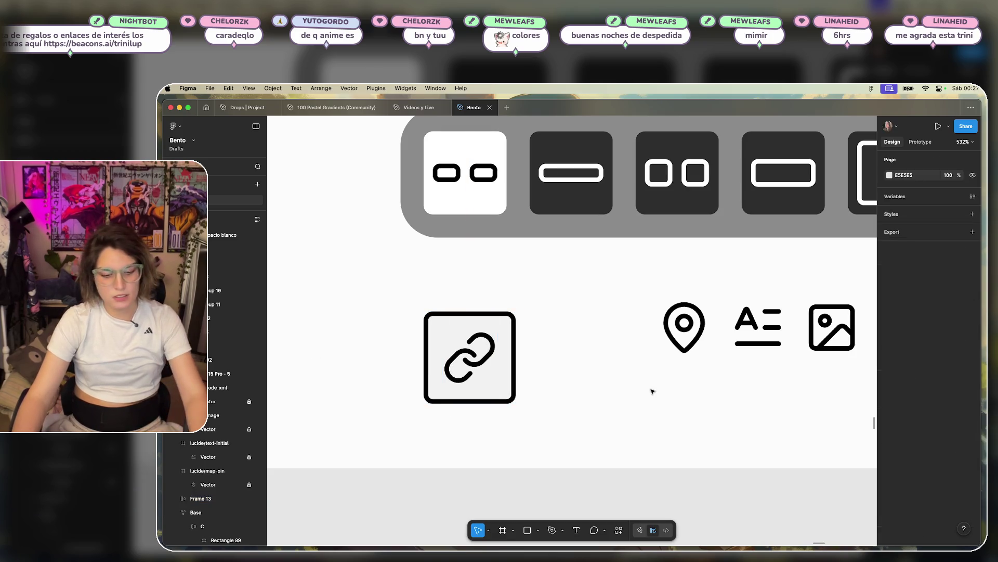
{"action": "scroll", "coordinate": [650, 390], "scroll_direction": "down", "scroll_amount": 5}
{"action": "scroll", "coordinate": [557, 375], "scroll_direction": "right", "scroll_amount": 2}
{"action": "left_click", "coordinate": [525, 379]}
{"action": "scroll", "coordinate": [538, 372], "scroll_direction": "up", "scroll_amount": 5}
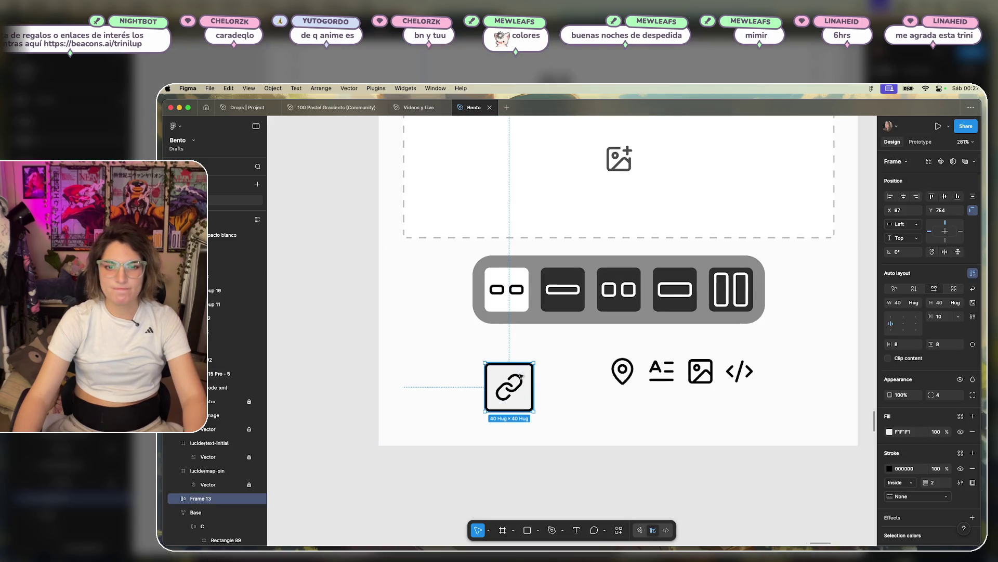
{"action": "left_click_drag", "start_coordinate": [932, 344], "coordinate": [920, 349]}
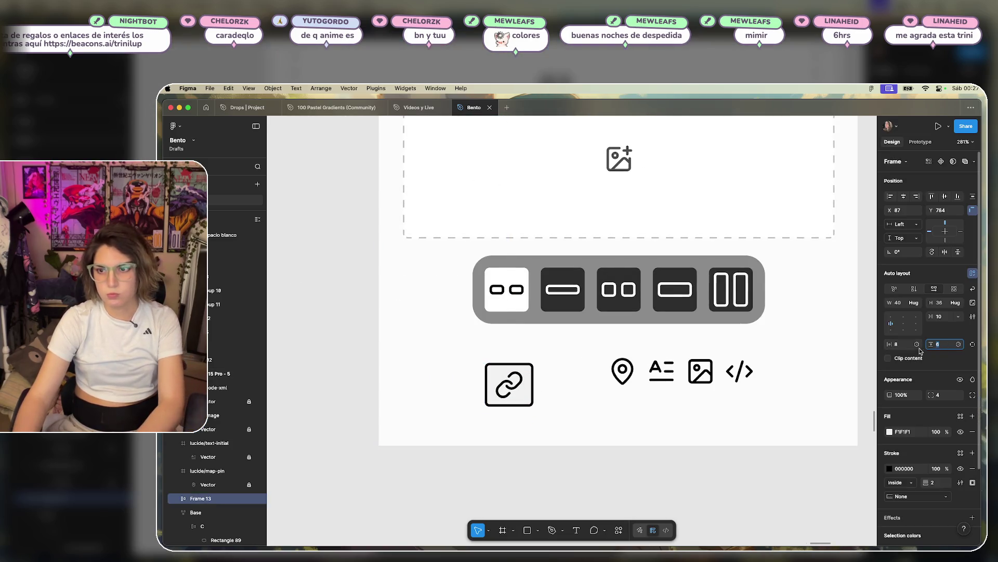
{"action": "type", "text": "6"}
{"action": "key", "text": "Return"}
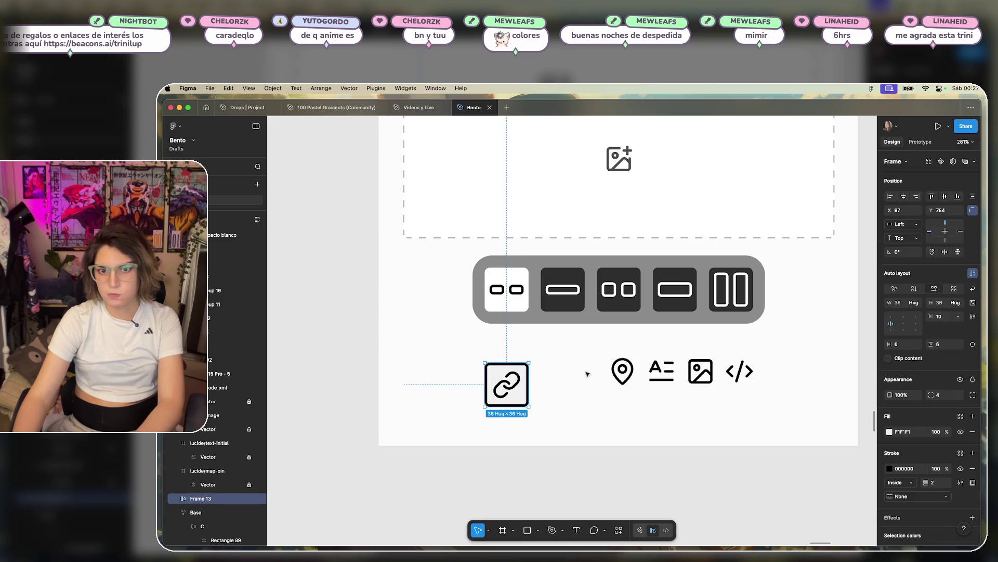
- Move the pin, text, image and code icon row about 63 px to the right
{"action": "left_click", "coordinate": [609, 386]}
{"action": "left_click", "coordinate": [655, 372]}
{"action": "left_click_drag", "start_coordinate": [683, 373], "coordinate": [715, 371]}
{"action": "left_click", "coordinate": [595, 403]}
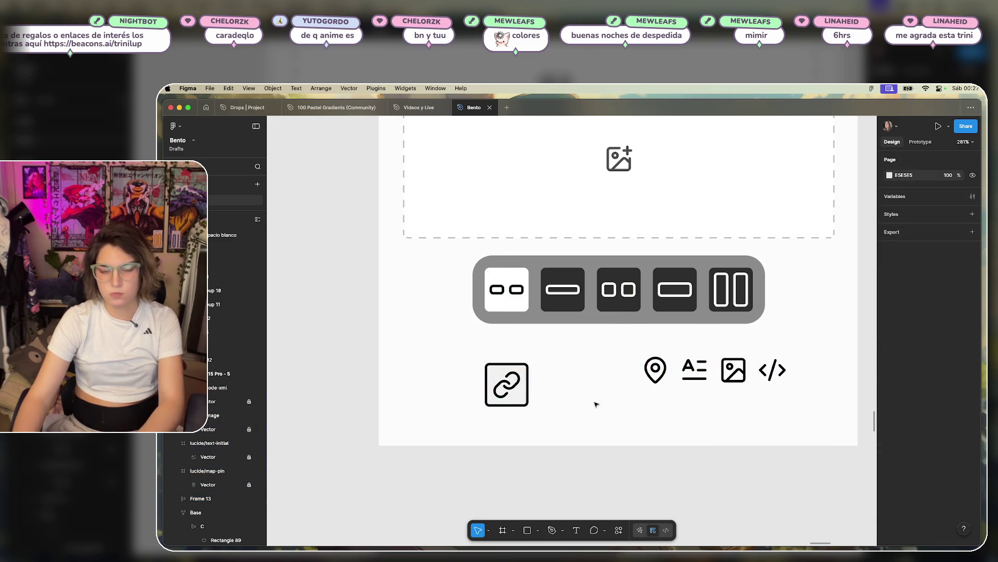
{"action": "scroll", "coordinate": [572, 359], "scroll_direction": "up", "scroll_amount": 1}
{"action": "left_click", "coordinate": [507, 394]}
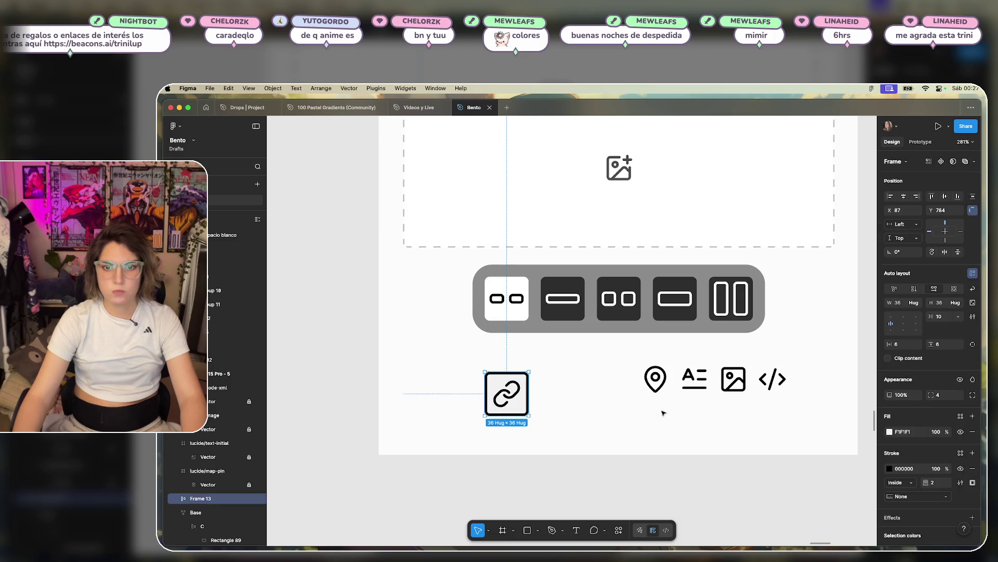
{"action": "left_click", "coordinate": [889, 432]}
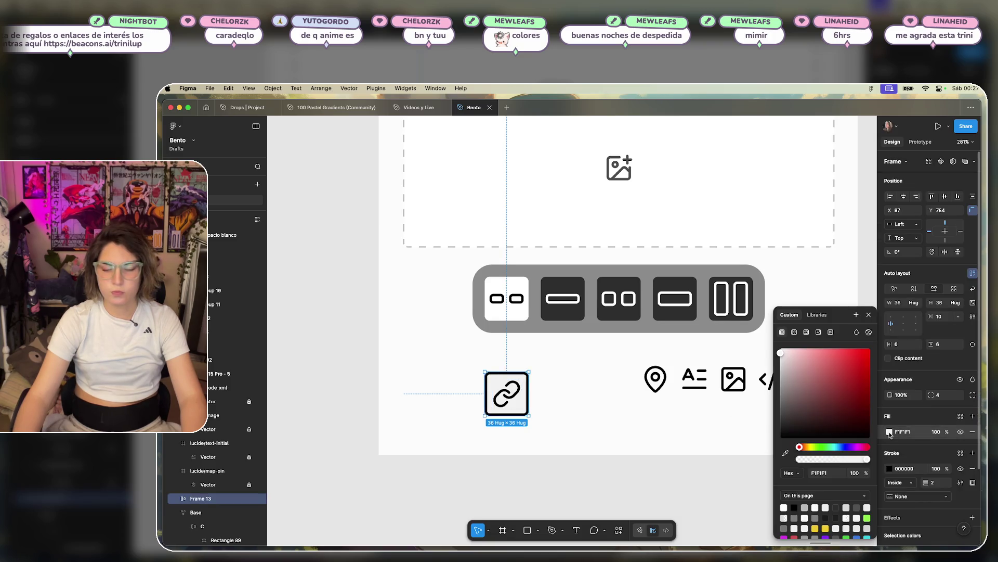
- Fill the link frame black (000000) and make its link symbol white (FFFFFF)
{"action": "left_click_drag", "start_coordinate": [778, 351], "coordinate": [753, 446]}
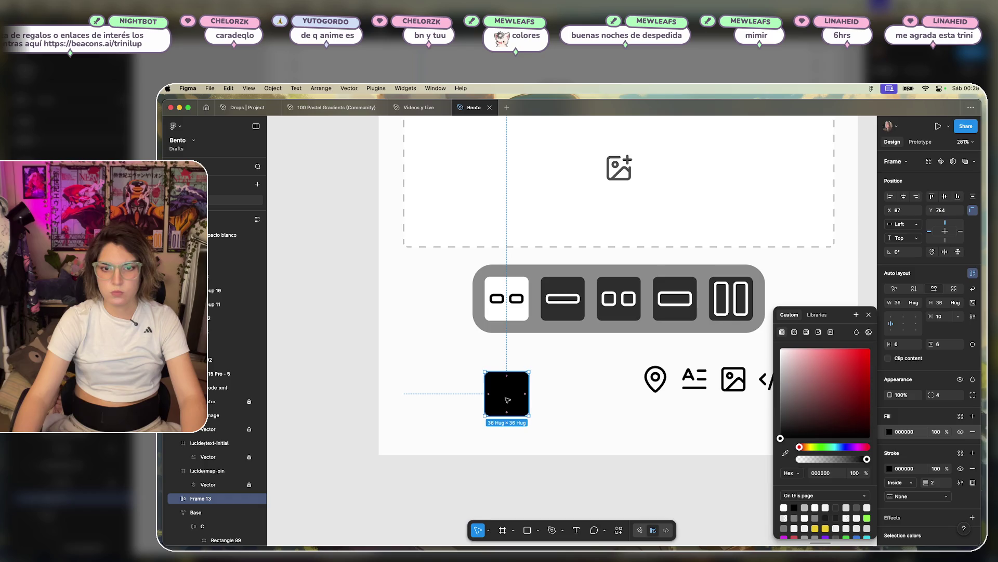
{"action": "double_click", "coordinate": [507, 400]}
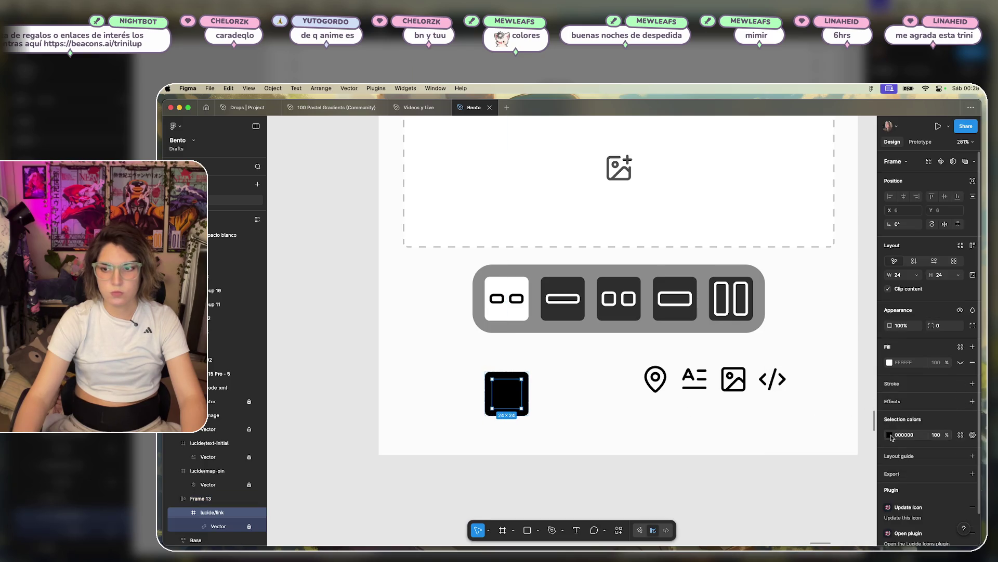
{"action": "left_click", "coordinate": [892, 437]}
{"action": "left_click_drag", "start_coordinate": [808, 401], "coordinate": [750, 346]}
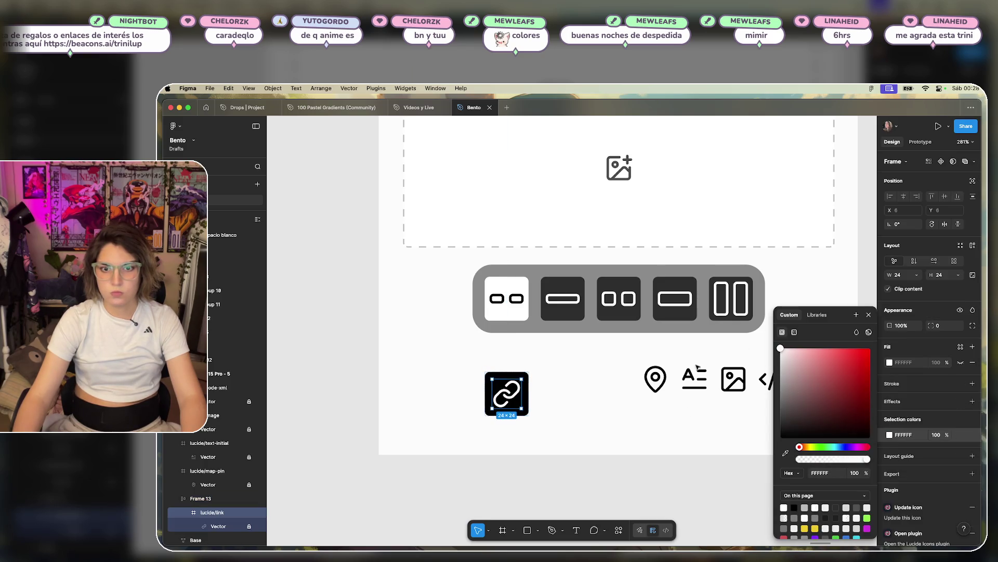
{"action": "left_click", "coordinate": [572, 392]}
- Delete the grey toggle bar and move the link tile up under the image box
{"action": "scroll", "coordinate": [569, 383], "scroll_direction": "down", "scroll_amount": 3}
{"action": "left_click", "coordinate": [556, 346]}
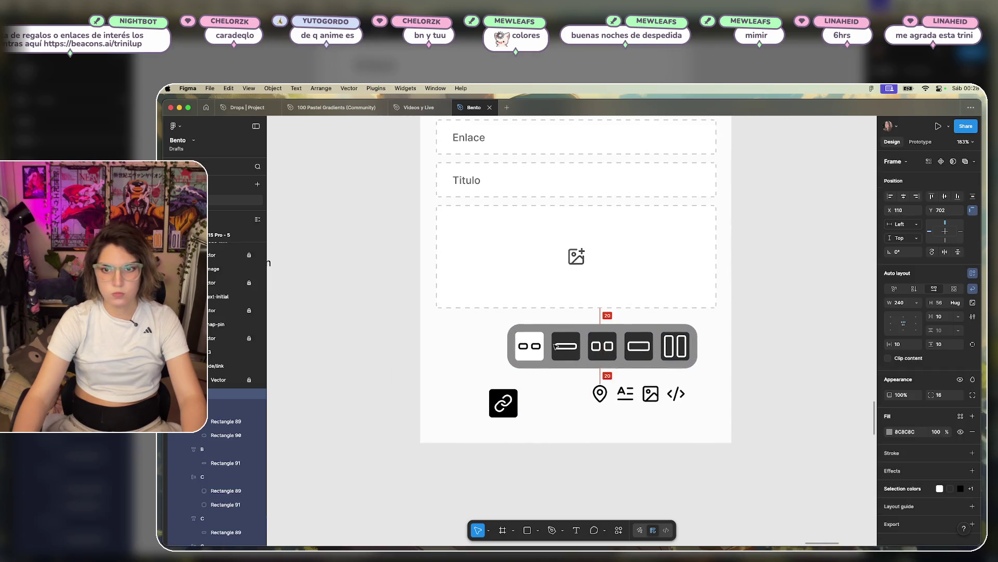
{"action": "key", "text": "Delete"}
{"action": "left_click_drag", "start_coordinate": [503, 402], "coordinate": [449, 329]}
{"action": "left_click", "coordinate": [557, 348]}
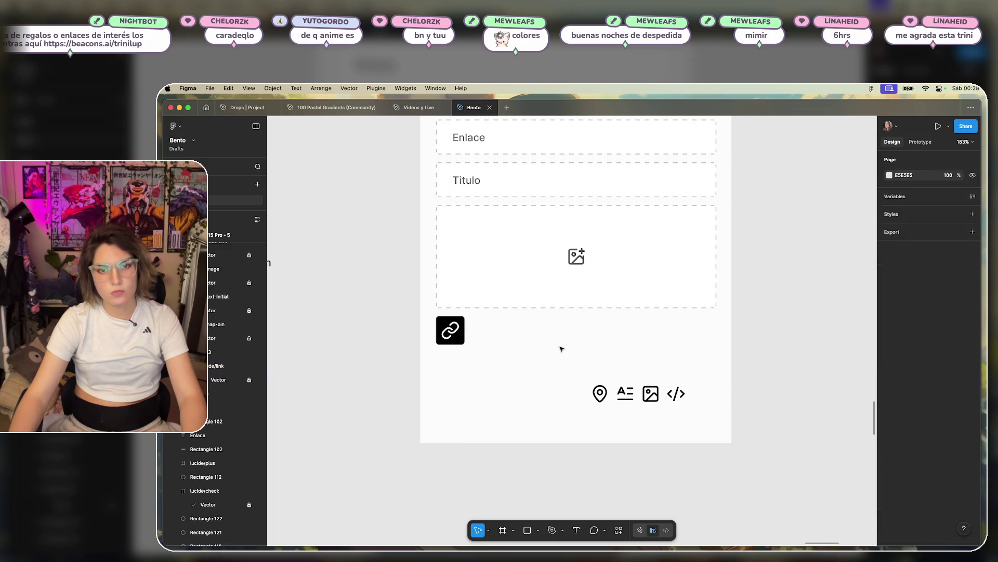
{"action": "scroll", "coordinate": [572, 359], "scroll_direction": "up", "scroll_amount": 5}
{"action": "scroll", "coordinate": [598, 398], "scroll_direction": "down", "scroll_amount": 5}
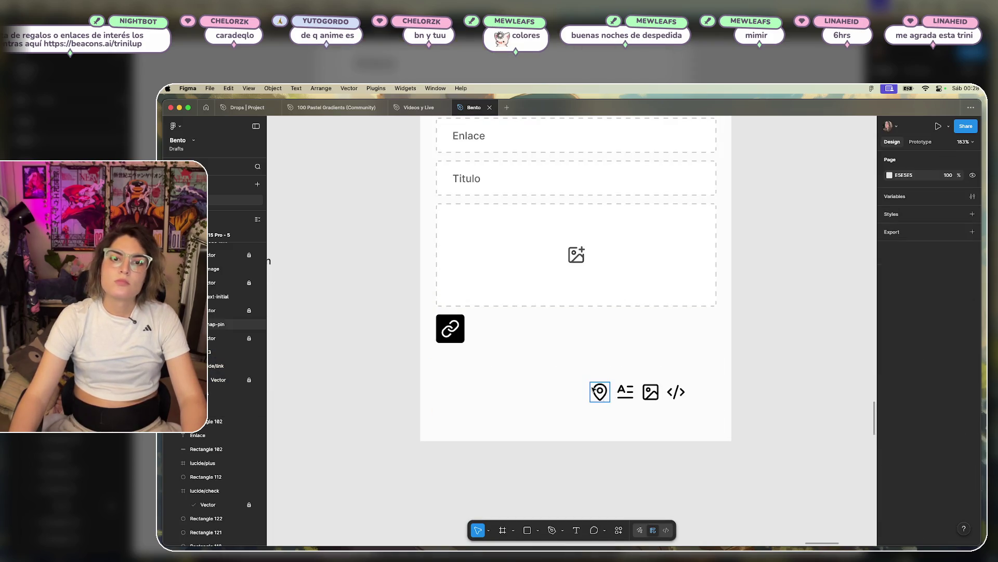
- Move the map-pin icon up and wrap it in auto layout with 6 px padding
{"action": "left_click_drag", "start_coordinate": [601, 396], "coordinate": [511, 358]}
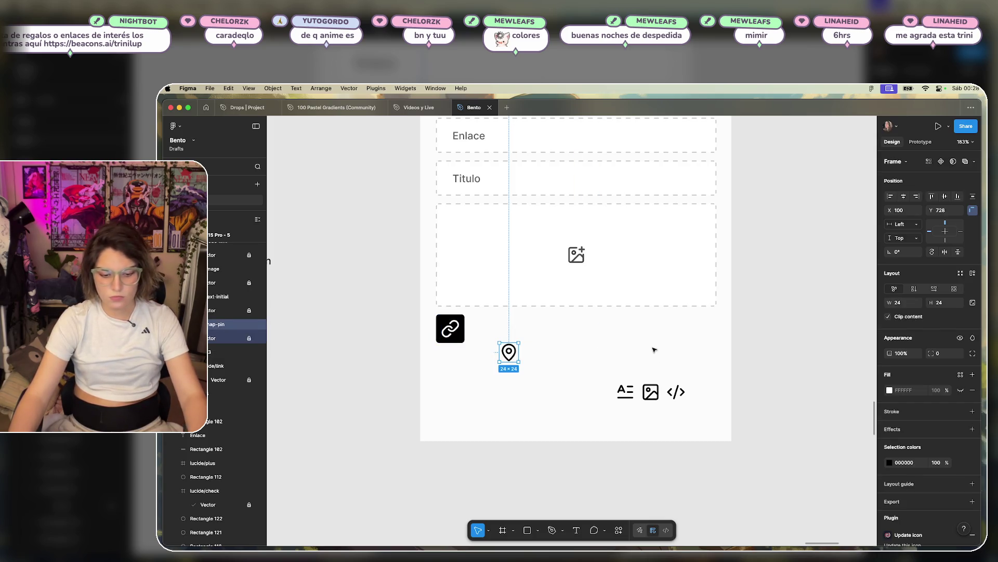
{"action": "key", "text": "ctrl+g"}
{"action": "key", "text": "ctrl+g"}
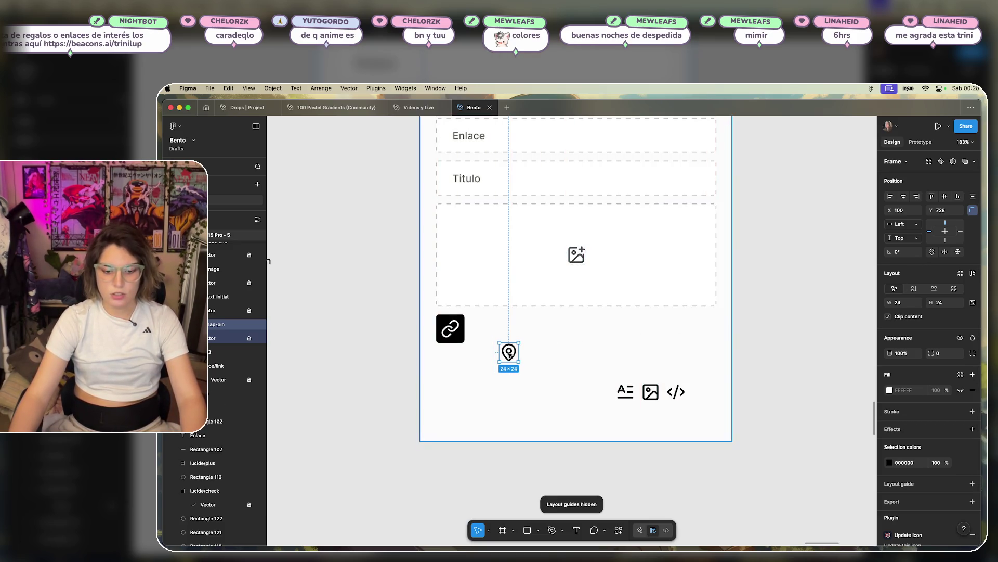
{"action": "key", "text": "Escape"}
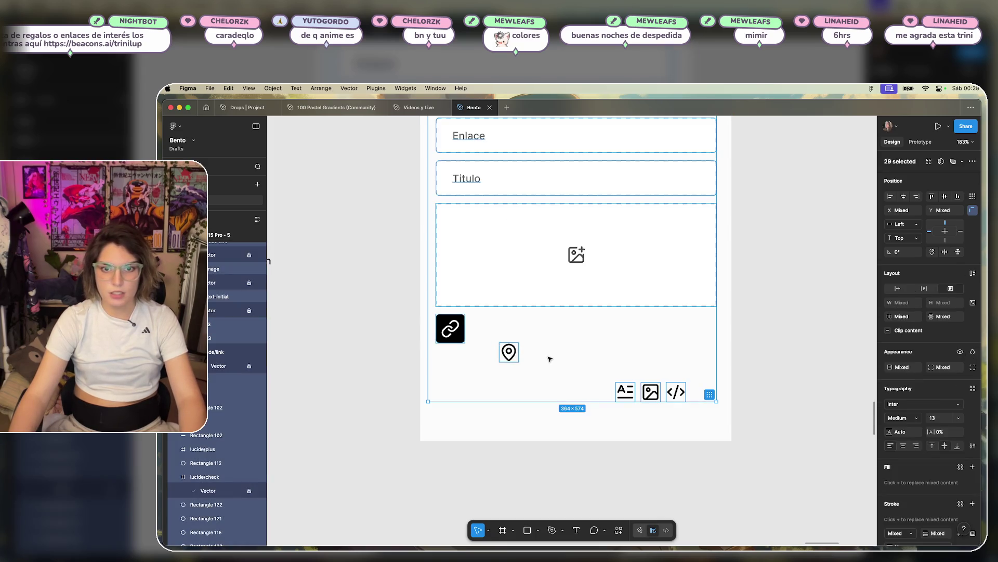
{"action": "key", "text": "Escape"}
{"action": "left_click", "coordinate": [516, 357]}
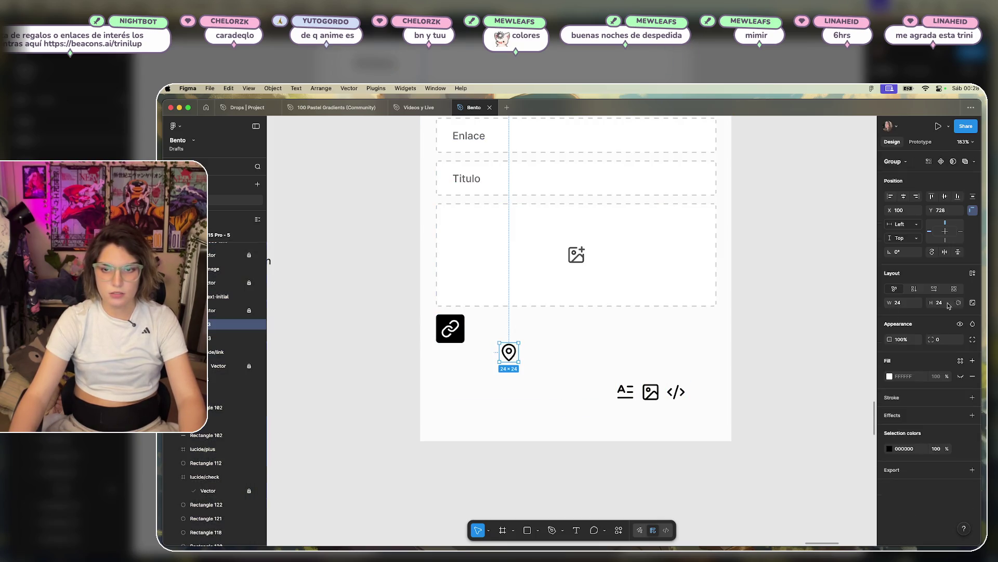
{"action": "left_click", "coordinate": [973, 274]}
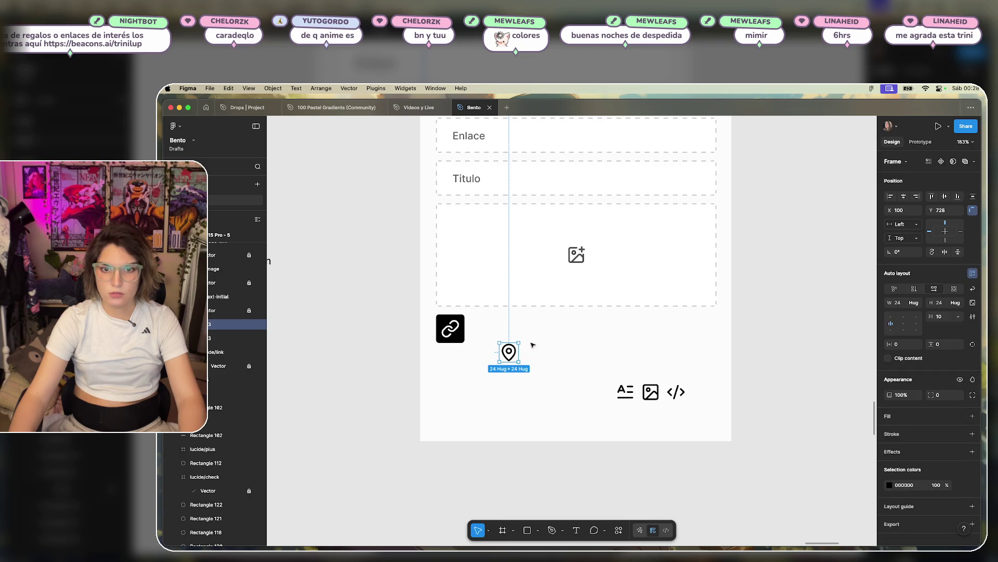
{"action": "left_click", "coordinate": [572, 352]}
{"action": "left_click", "coordinate": [513, 355]}
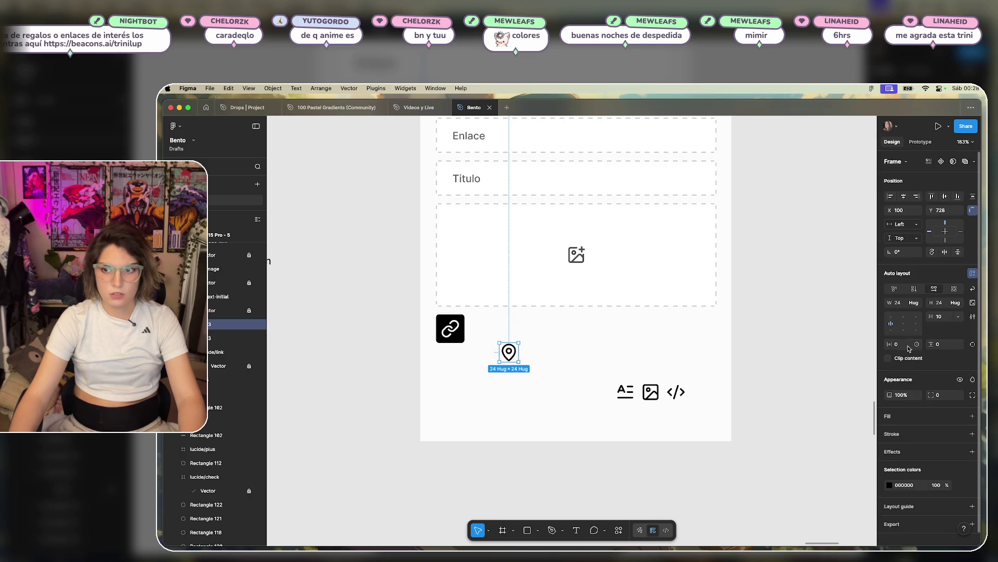
{"action": "type", "text": "6"}
{"action": "key", "text": "Tab"}
{"action": "type", "text": "60"}
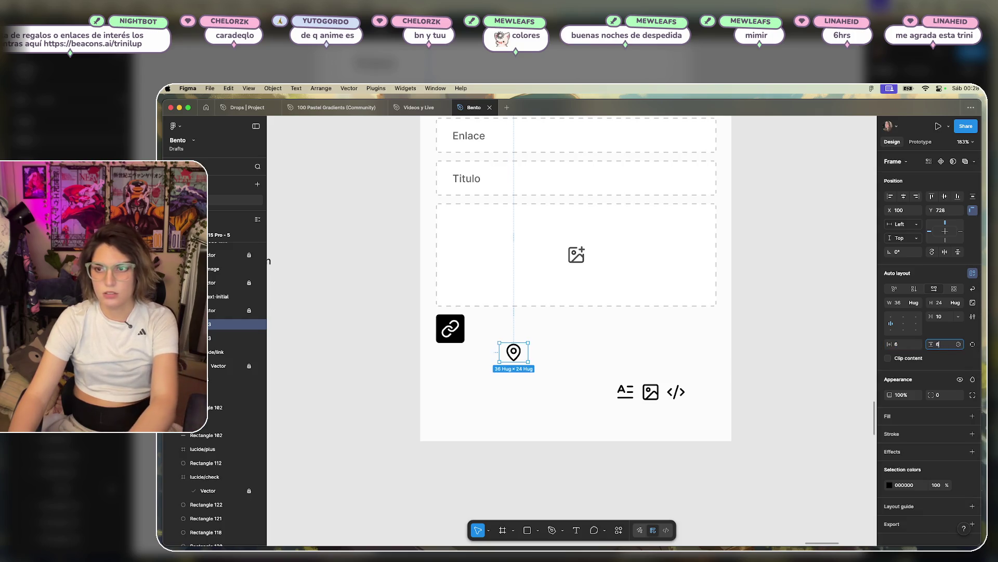
{"action": "left_click", "coordinate": [530, 357]}
- Place the map-pin frame right of the link tile, add a fill and a 2 px corner radius
{"action": "left_click", "coordinate": [450, 329]}
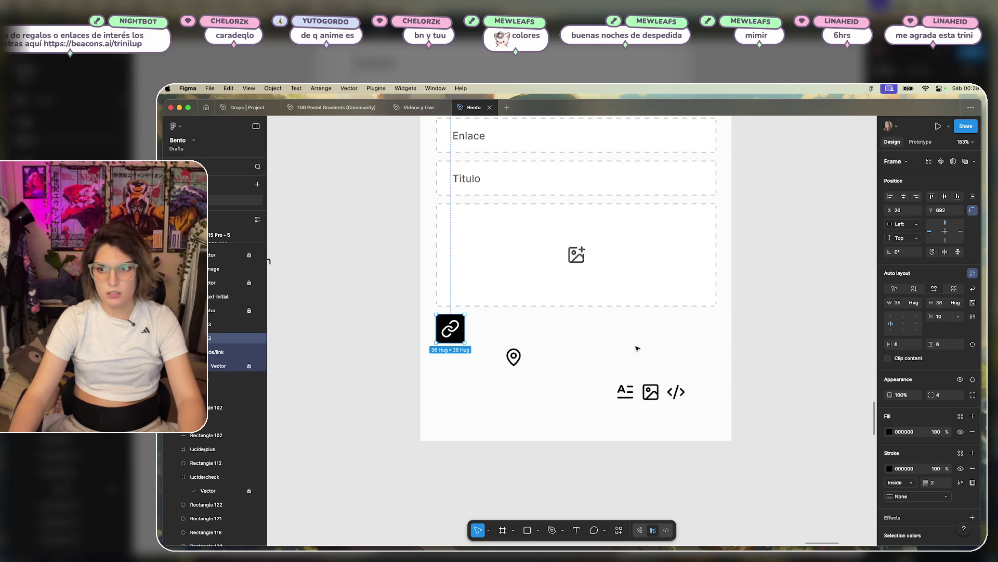
{"action": "left_click_drag", "start_coordinate": [513, 357], "coordinate": [492, 329]}
{"action": "left_click", "coordinate": [889, 486]}
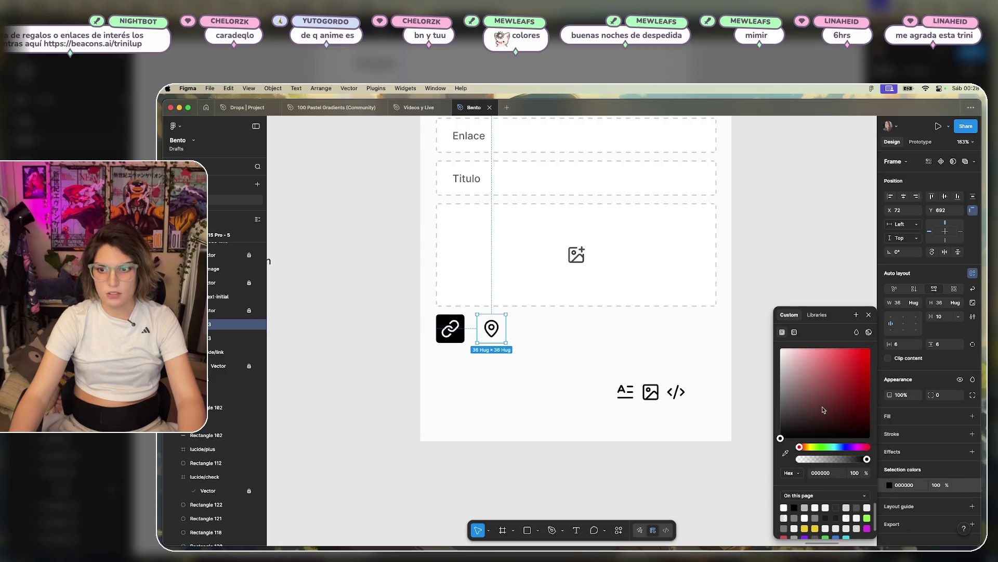
{"action": "left_click", "coordinate": [639, 354]}
{"action": "left_click", "coordinate": [492, 328]}
{"action": "left_click", "coordinate": [972, 416]}
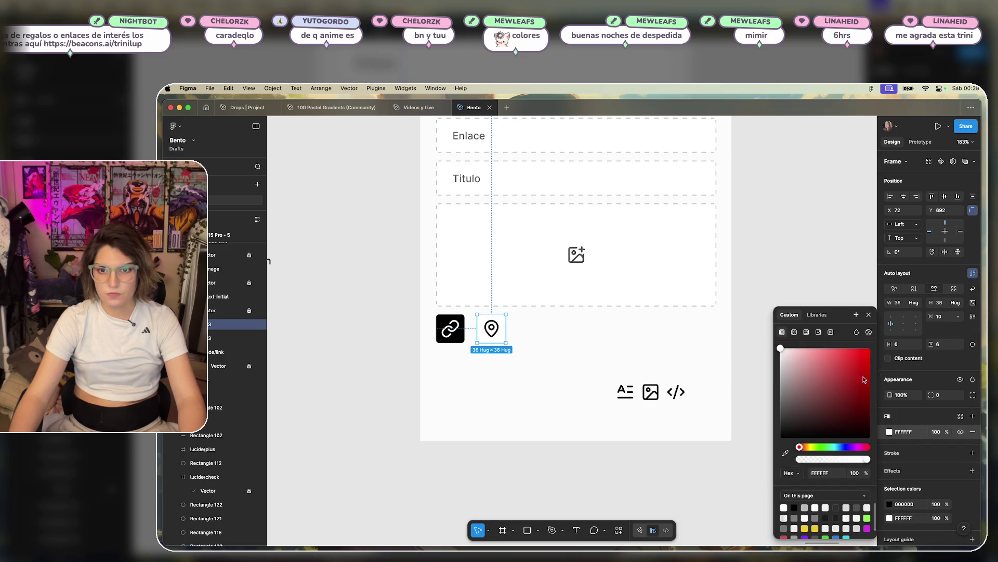
{"action": "left_click", "coordinate": [945, 344]}
{"action": "left_click", "coordinate": [949, 395]}
{"action": "type", "text": "2"}
{"action": "key", "text": "Return"}
{"action": "left_click", "coordinate": [579, 334]}
- Nudge the map-pin tile beside the link tile and tint its fill light grey (E8E8E8)
{"action": "scroll", "coordinate": [478, 344], "scroll_direction": "up", "scroll_amount": 5}
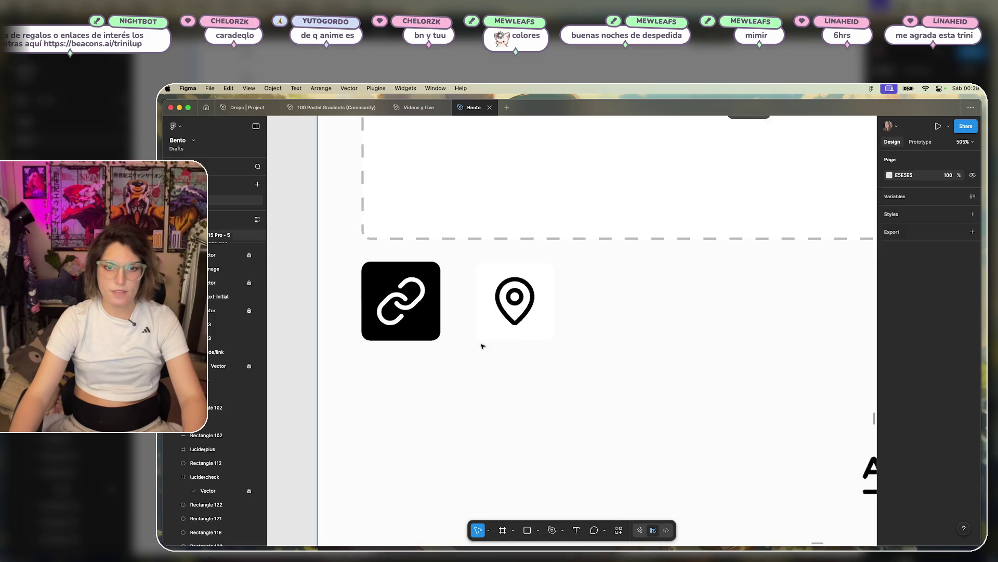
{"action": "left_click_drag", "start_coordinate": [520, 312], "coordinate": [500, 312]}
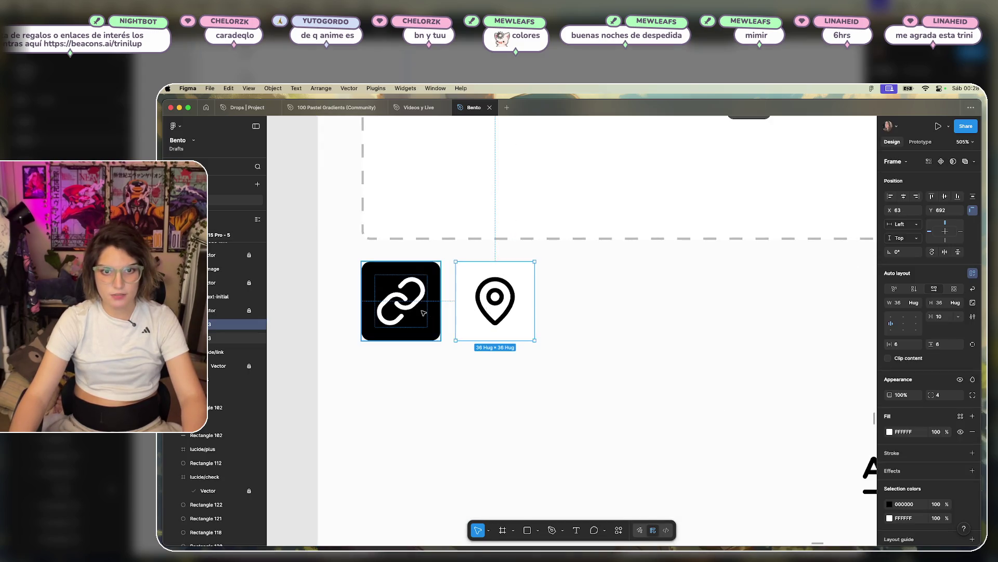
{"action": "key", "text": "Right"}
{"action": "key", "text": "Right"}
{"action": "key", "text": "Right"}
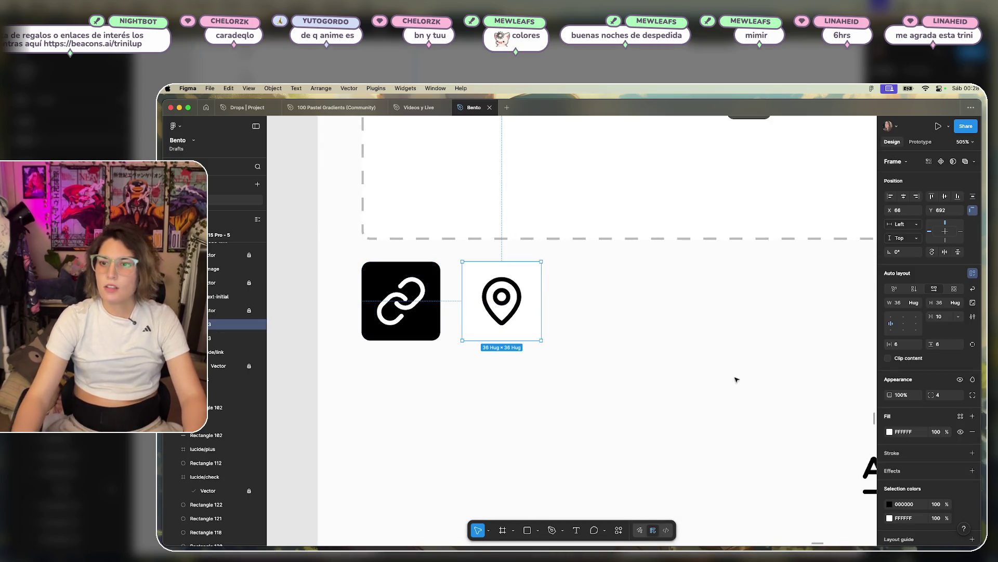
{"action": "left_click", "coordinate": [890, 432]}
{"action": "mouse_move", "coordinate": [779, 351]}
{"action": "left_mouse_down"}
{"action": "mouse_move", "coordinate": [765, 369]}
{"action": "mouse_move", "coordinate": [759, 360]}
{"action": "left_mouse_up"}
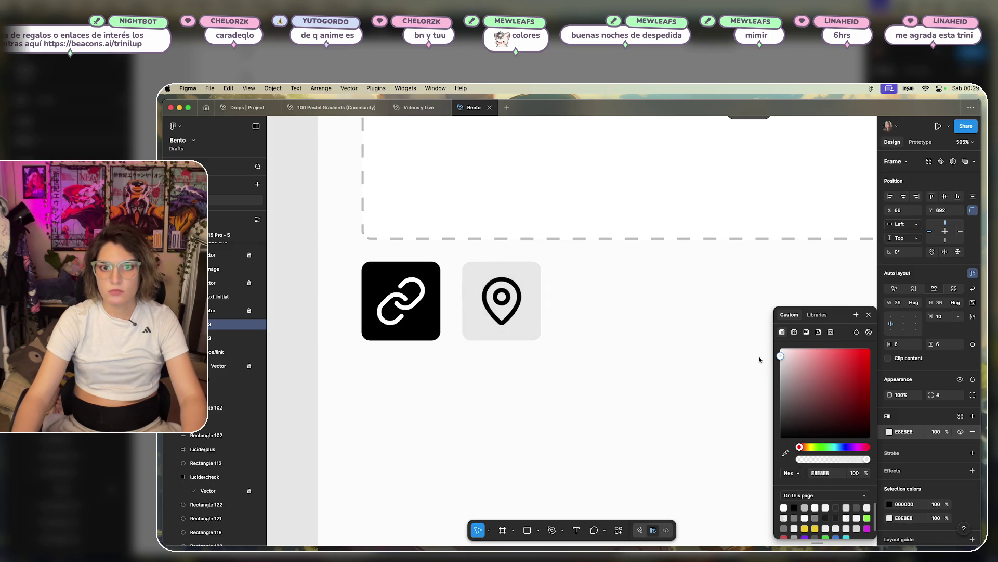
{"action": "left_click", "coordinate": [586, 365]}
{"action": "scroll", "coordinate": [586, 366], "scroll_direction": "down", "scroll_amount": 10}
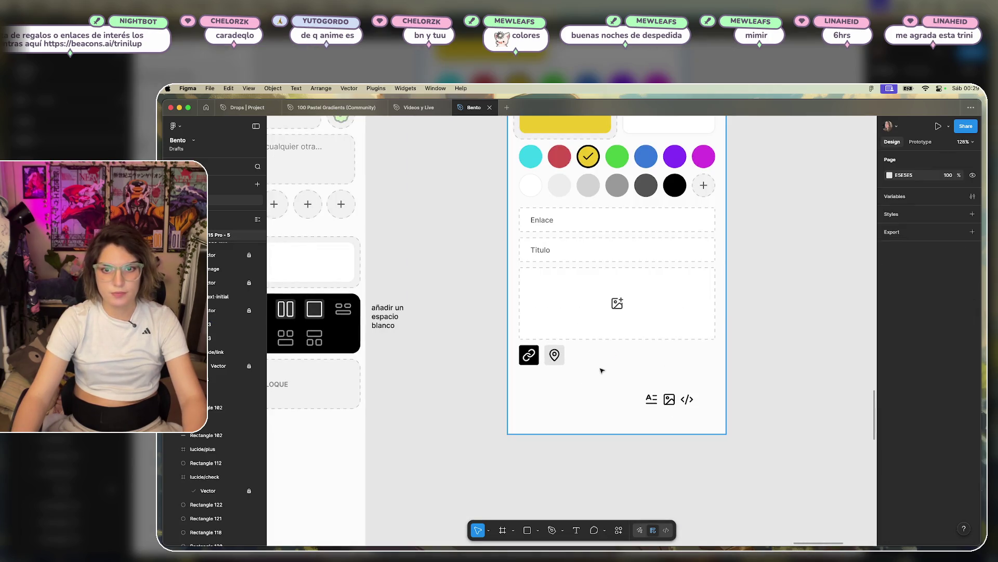
- Bring the text, image and code icons up into the row beside the map pin
{"action": "scroll", "coordinate": [591, 370], "scroll_direction": "up", "scroll_amount": 5}
{"action": "left_click_drag", "start_coordinate": [691, 426], "coordinate": [587, 359]}
{"action": "left_click_drag", "start_coordinate": [711, 414], "coordinate": [658, 348]}
{"action": "left_click_drag", "start_coordinate": [729, 415], "coordinate": [679, 346]}
{"action": "left_click", "coordinate": [559, 390]}
{"action": "scroll", "coordinate": [559, 384], "scroll_direction": "up", "scroll_amount": 5}
{"action": "scroll", "coordinate": [635, 368], "scroll_direction": "up", "scroll_amount": 1}
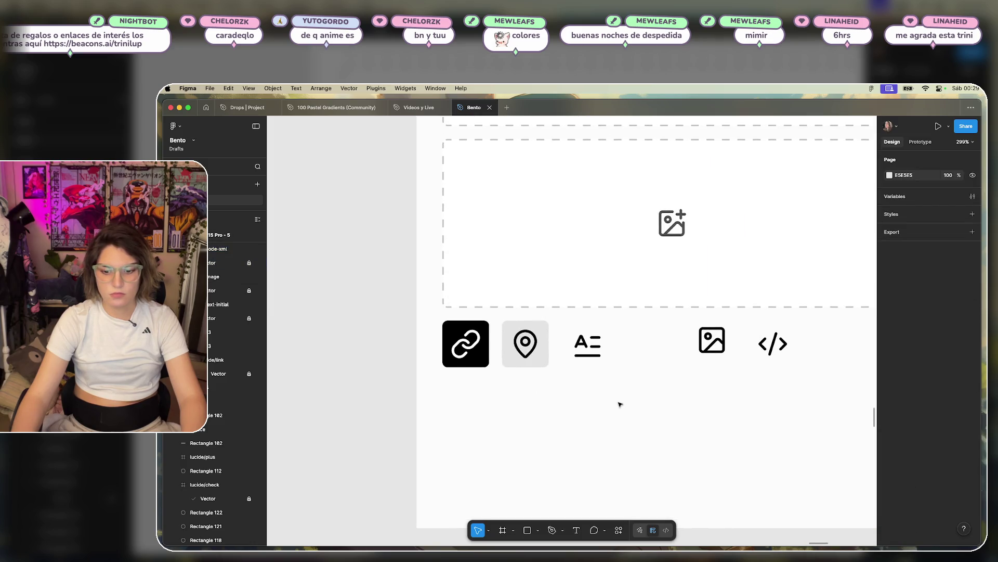
{"action": "left_click", "coordinate": [601, 351]}
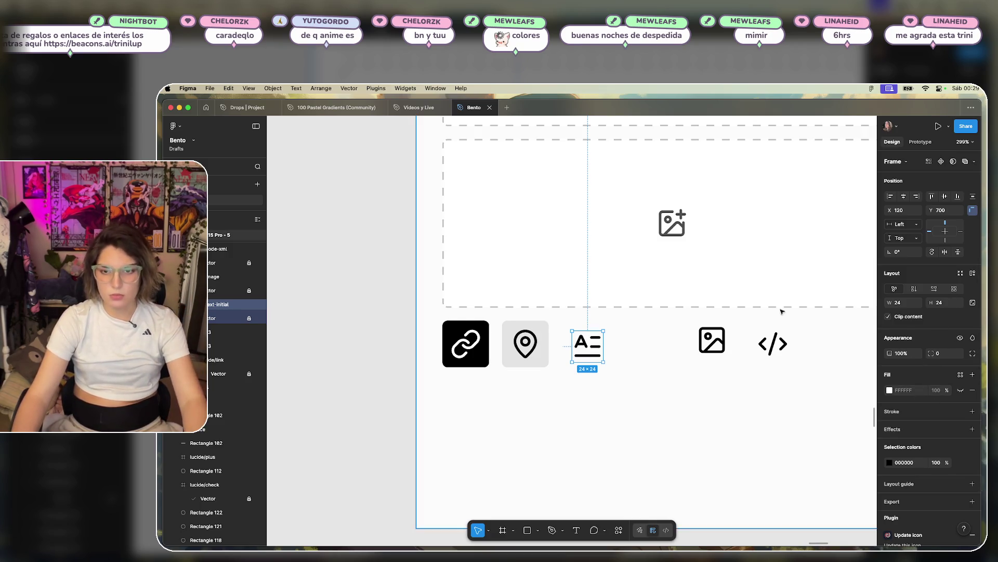
{"action": "left_click", "coordinate": [712, 344]}
{"action": "left_click", "coordinate": [774, 344]}
{"action": "left_click", "coordinate": [588, 343]}
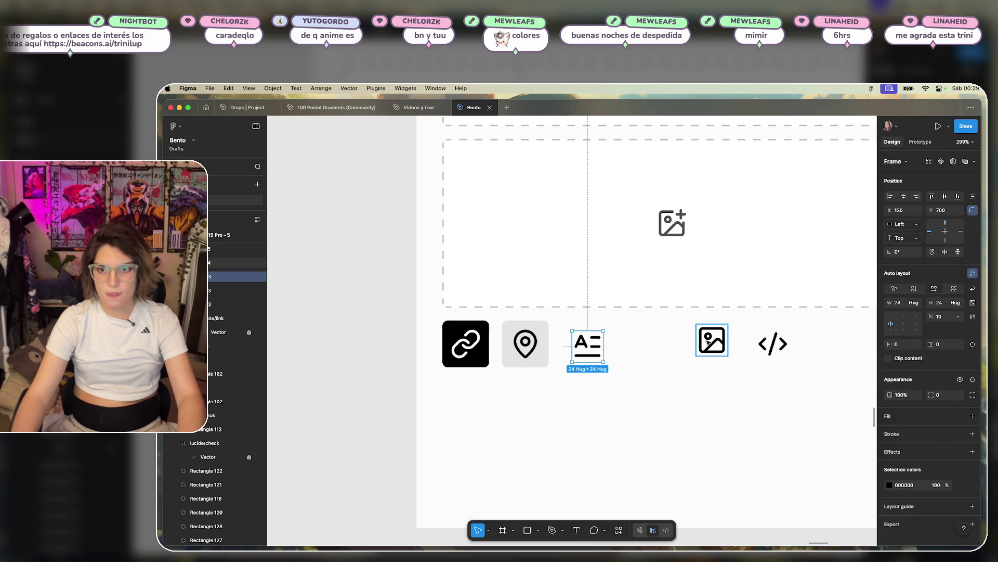
{"action": "left_click", "coordinate": [713, 345]}
{"action": "left_click", "coordinate": [780, 350]}
{"action": "left_click", "coordinate": [587, 343]}
- Wrap the text icon in auto layout with 6 px padding and the location tile's grey fill
{"action": "key", "text": "shift+a"}
{"action": "left_click", "coordinate": [902, 345]}
{"action": "type", "text": "5"}
{"action": "left_click", "coordinate": [950, 346]}
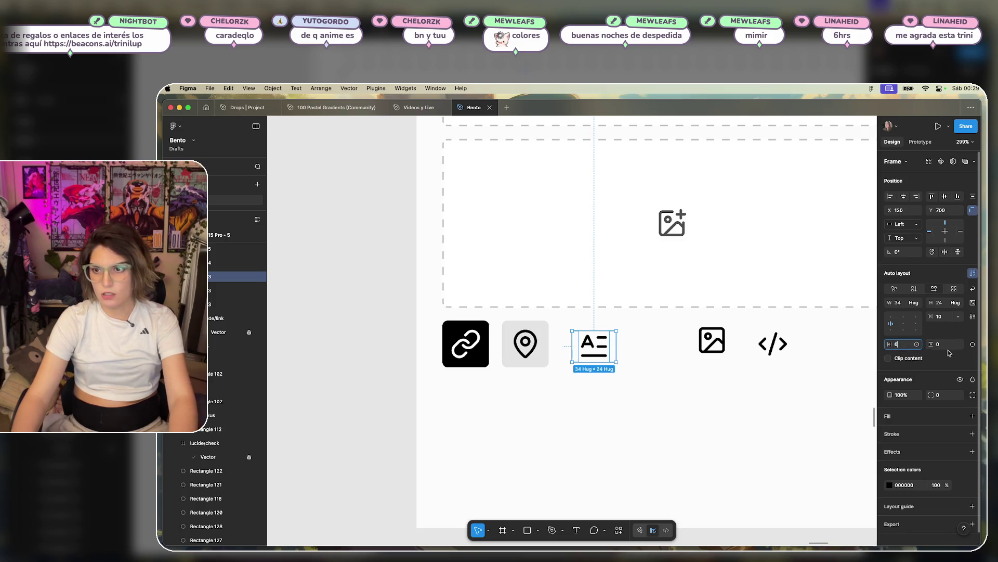
{"action": "left_click", "coordinate": [948, 346]}
{"action": "left_click", "coordinate": [972, 417]}
{"action": "left_click", "coordinate": [889, 431]}
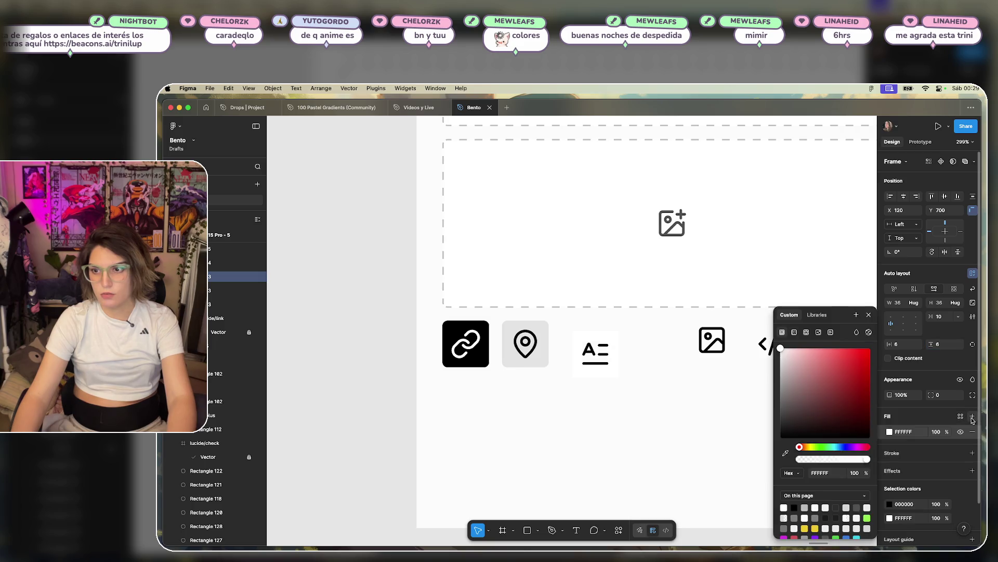
{"action": "left_click", "coordinate": [785, 453]}
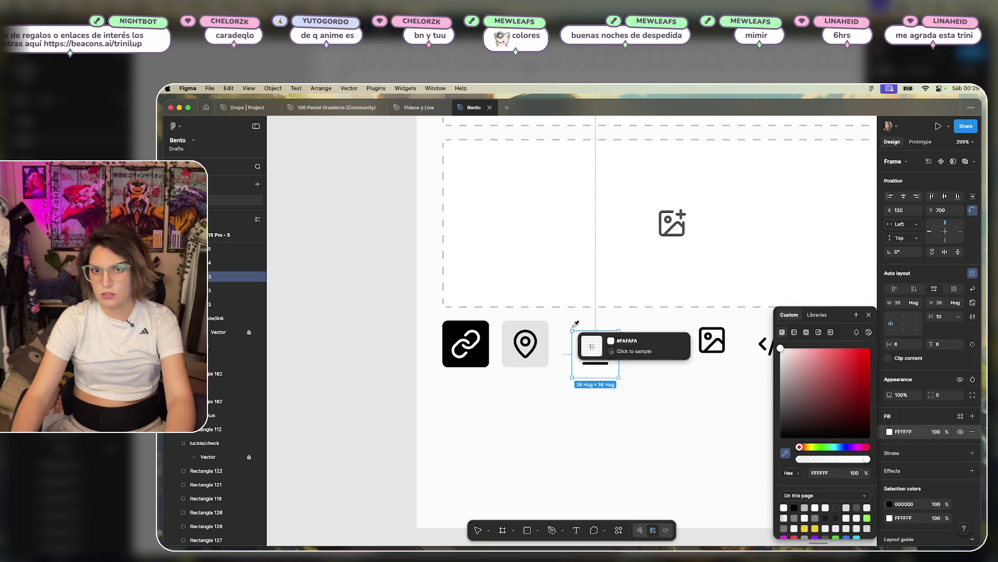
{"action": "left_click", "coordinate": [543, 327]}
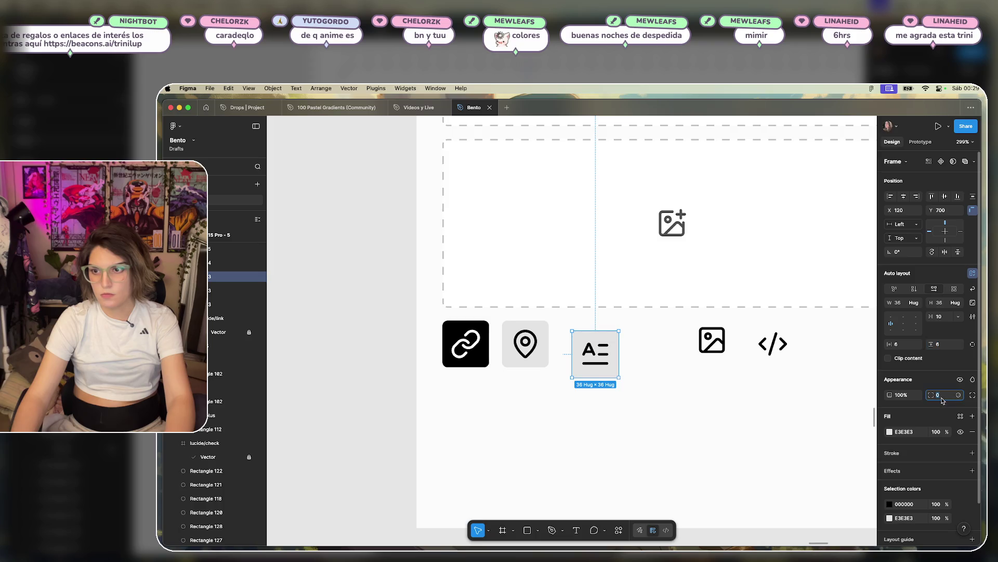
{"action": "left_click", "coordinate": [945, 395]}
{"action": "type", "text": "4"}
{"action": "key", "text": "Return"}
- Give the image icon 6 px padding and a grey fill sampled from a neighbouring tile
{"action": "left_click", "coordinate": [712, 338]}
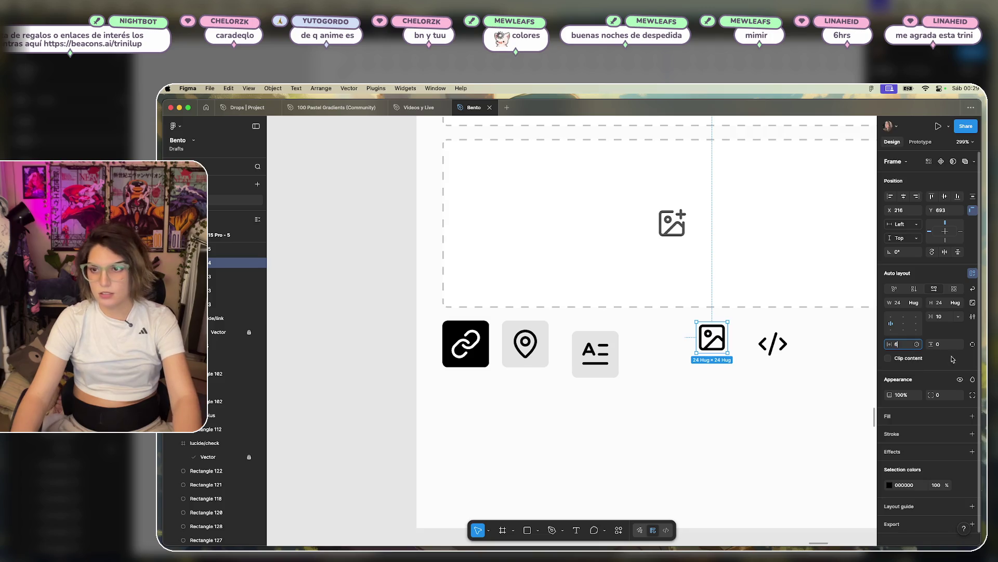
{"action": "left_click", "coordinate": [948, 348]}
{"action": "type", "text": "6"}
{"action": "left_click", "coordinate": [947, 397]}
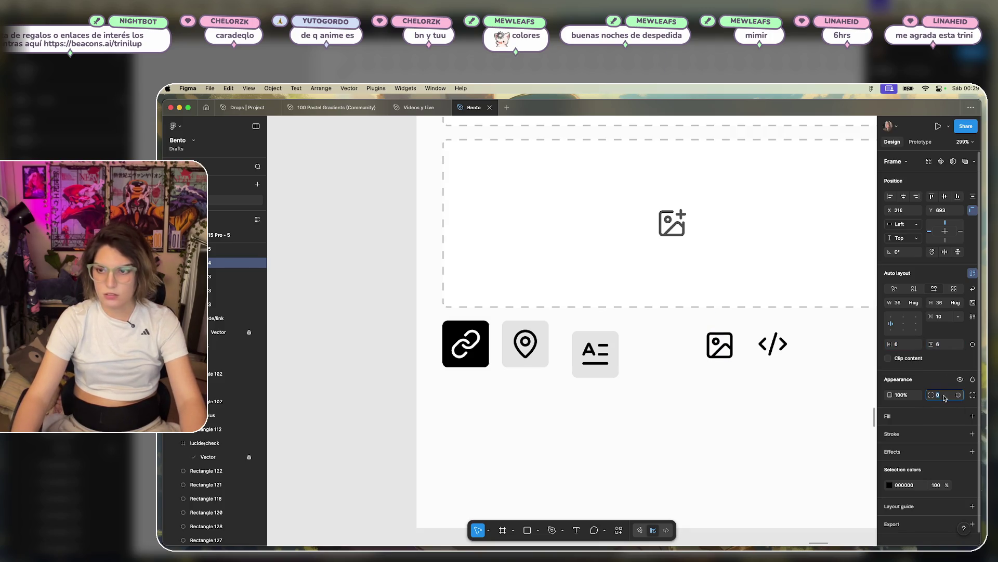
{"action": "type", "text": "4"}
{"action": "left_click", "coordinate": [972, 416]}
{"action": "left_click", "coordinate": [889, 432]}
{"action": "left_click", "coordinate": [785, 453]}
{"action": "left_click", "coordinate": [721, 357]}
{"action": "scroll", "coordinate": [717, 348], "scroll_direction": "right", "scroll_amount": 3}
{"action": "key", "text": "6"}
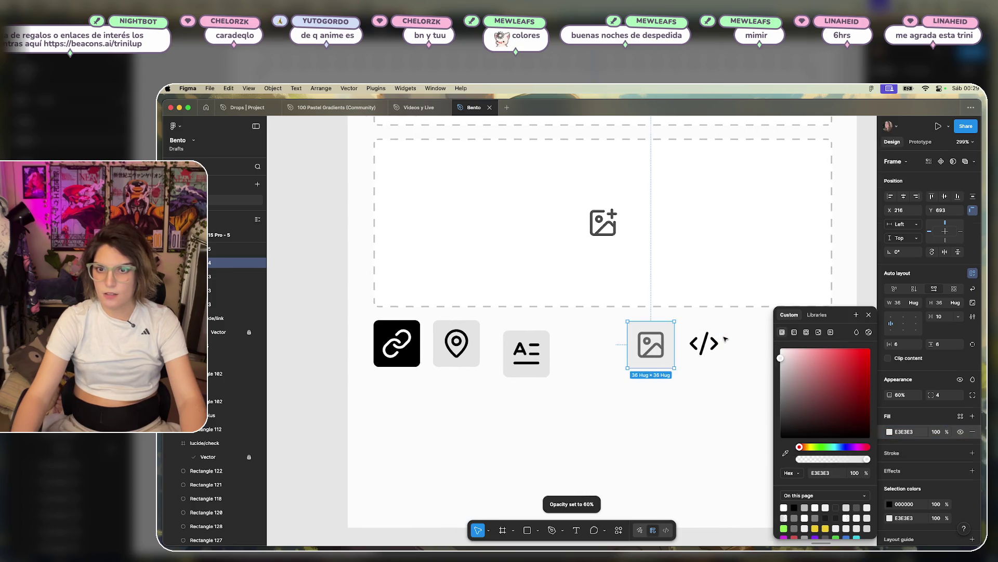
{"action": "key", "text": "Escape"}
{"action": "left_click", "coordinate": [651, 344]}
{"action": "key", "text": "ctrl+z"}
- Give the code icon 6 px padding and a light-grey fill sampled from a neighbouring tile
{"action": "left_click", "coordinate": [704, 343]}
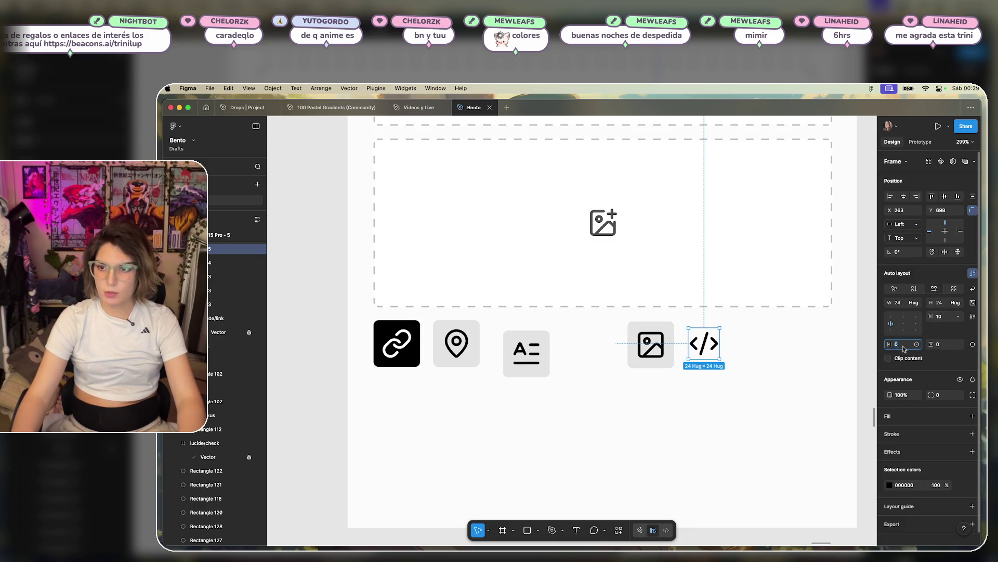
{"action": "left_click", "coordinate": [950, 346]}
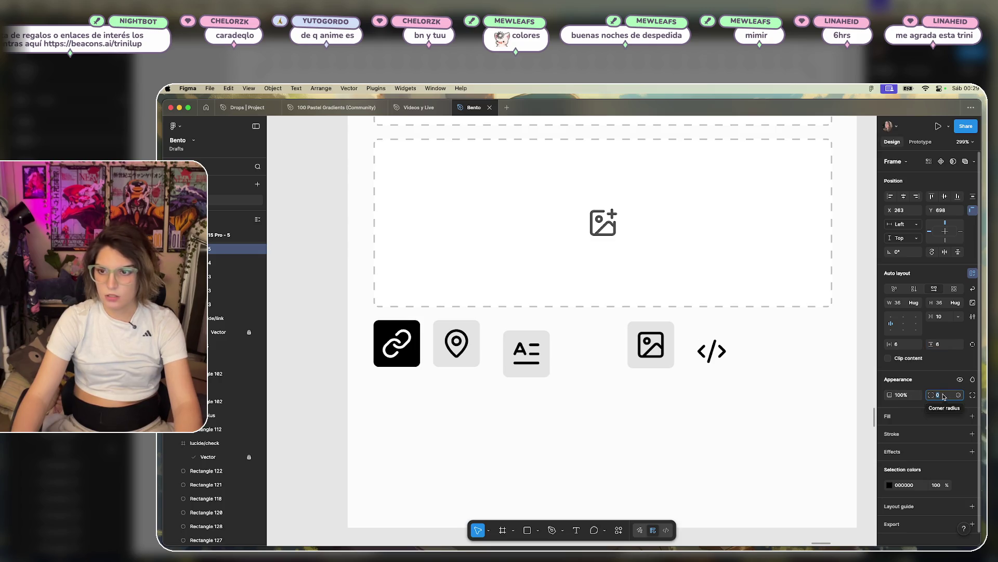
{"action": "type", "text": "6"}
{"action": "key", "text": "BackSpace"}
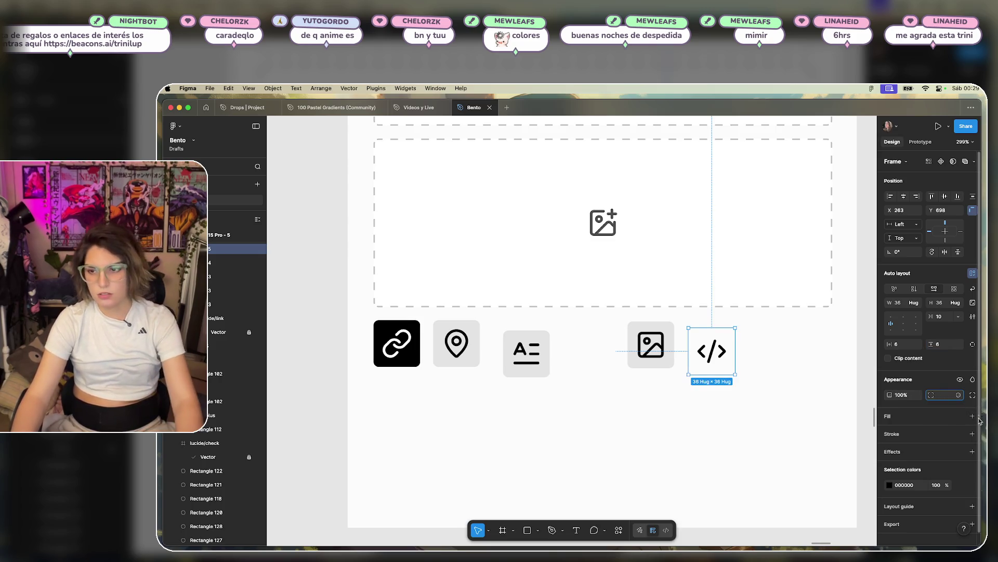
{"action": "left_click", "coordinate": [972, 416]}
{"action": "left_click", "coordinate": [889, 431]}
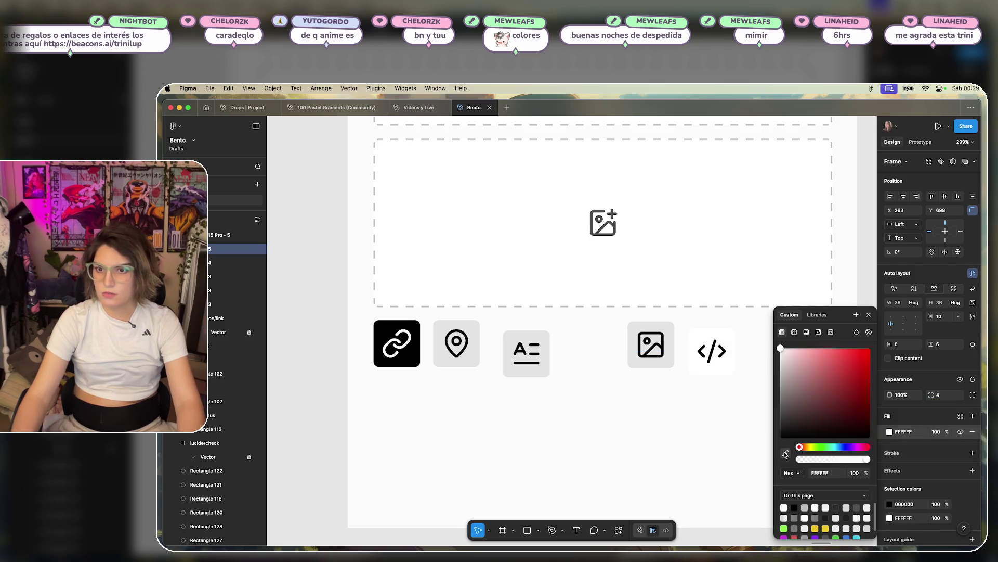
{"action": "left_click", "coordinate": [786, 453]}
{"action": "left_click", "coordinate": [678, 356]}
{"action": "left_click", "coordinate": [711, 425]}
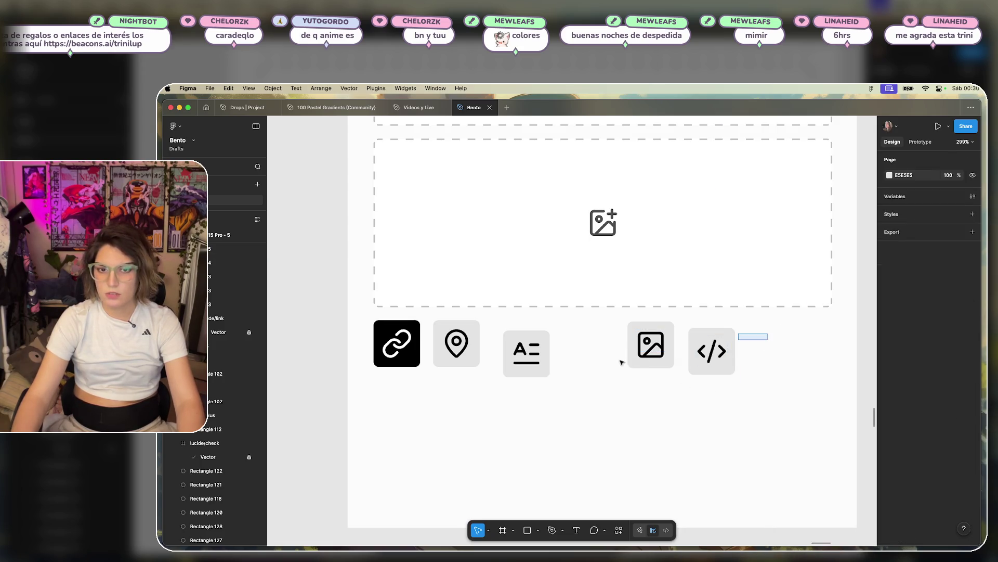
- Set the location, text, image and code buttons to 70% opacity
{"action": "left_click_drag", "start_coordinate": [643, 357], "coordinate": [473, 370]}
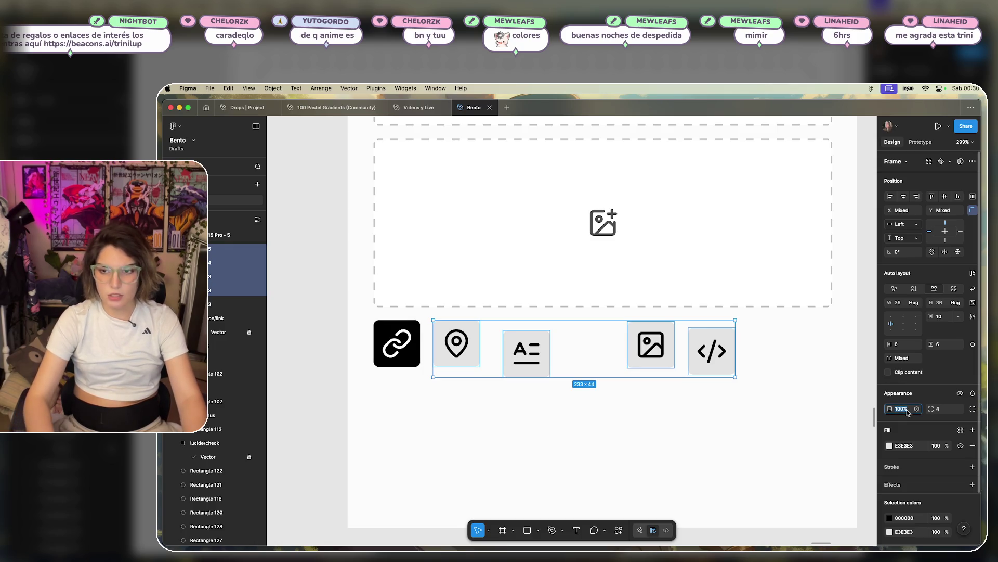
{"action": "type", "text": "70"}
{"action": "key", "text": "Return"}
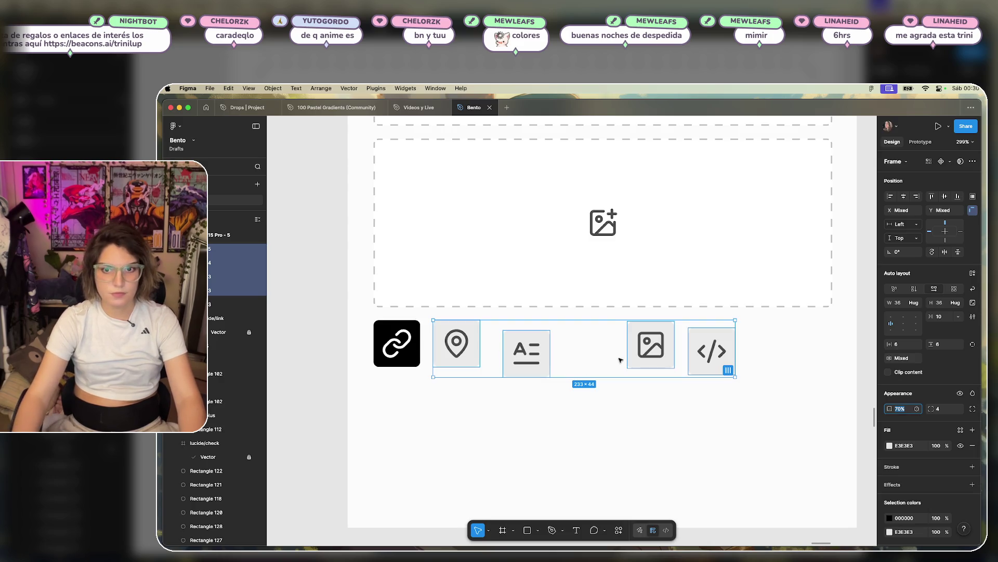
{"action": "left_click", "coordinate": [586, 405]}
- Align the four grey buttons on their vertical centres with a 10 px gap
{"action": "mouse_move", "coordinate": [631, 355]}
{"action": "left_mouse_down"}
{"action": "mouse_move", "coordinate": [442, 364]}
{"action": "mouse_move", "coordinate": [474, 354]}
{"action": "mouse_move", "coordinate": [432, 350]}
{"action": "left_mouse_up"}
{"action": "left_click", "coordinate": [945, 198]}
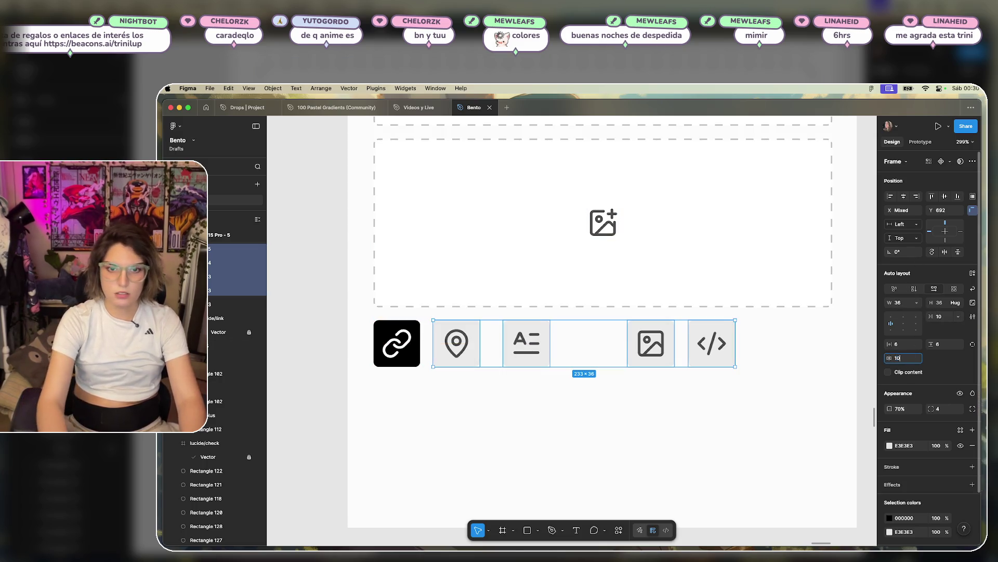
{"action": "type", "text": "10"}
{"action": "key", "text": "Return"}
{"action": "left_click", "coordinate": [669, 412]}
{"action": "scroll", "coordinate": [696, 403], "scroll_direction": "down", "scroll_amount": 5}
{"action": "scroll", "coordinate": [695, 404], "scroll_direction": "down", "scroll_amount": 2}
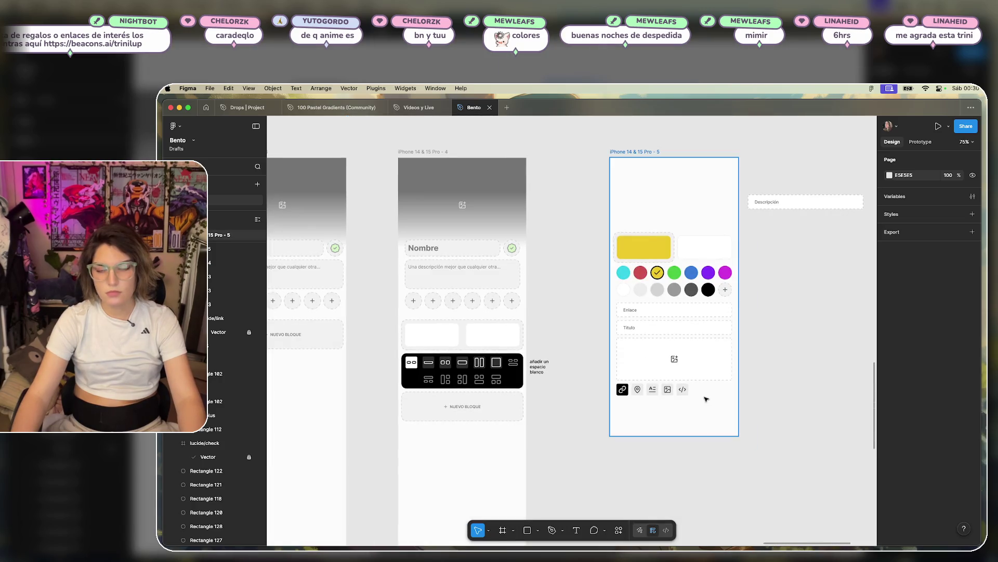
- Fade the code button to 60% opacity
{"action": "scroll", "coordinate": [697, 400], "scroll_direction": "up", "scroll_amount": 8}
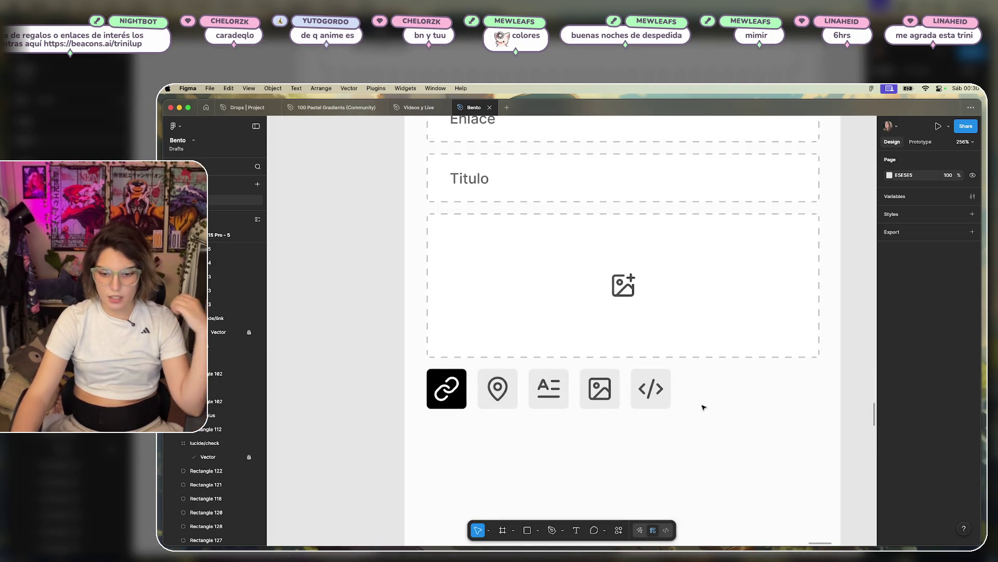
{"action": "scroll", "coordinate": [699, 387], "scroll_direction": "up", "scroll_amount": 5}
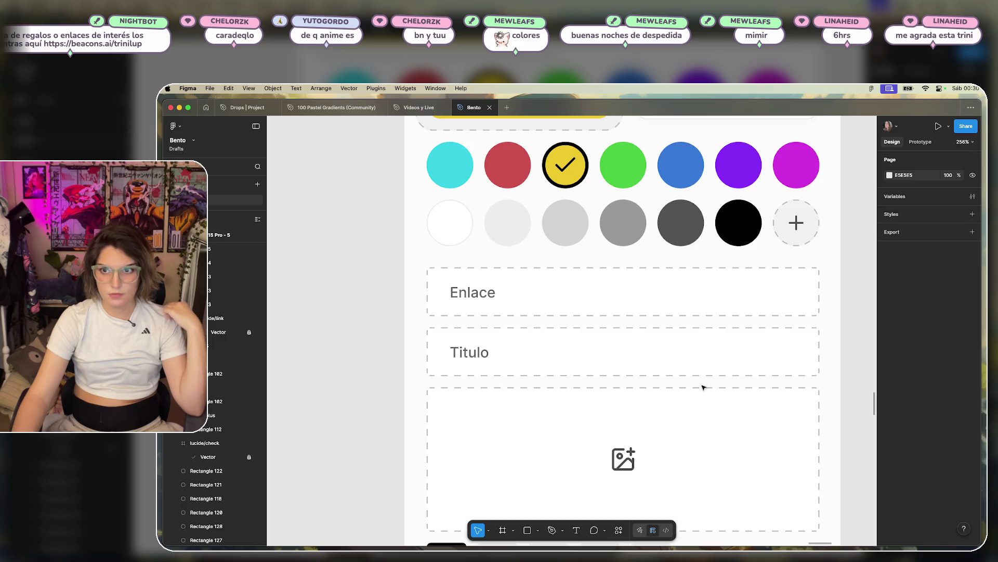
{"action": "scroll", "coordinate": [704, 385], "scroll_direction": "up", "scroll_amount": 3}
{"action": "scroll", "coordinate": [704, 385], "scroll_direction": "down", "scroll_amount": 6}
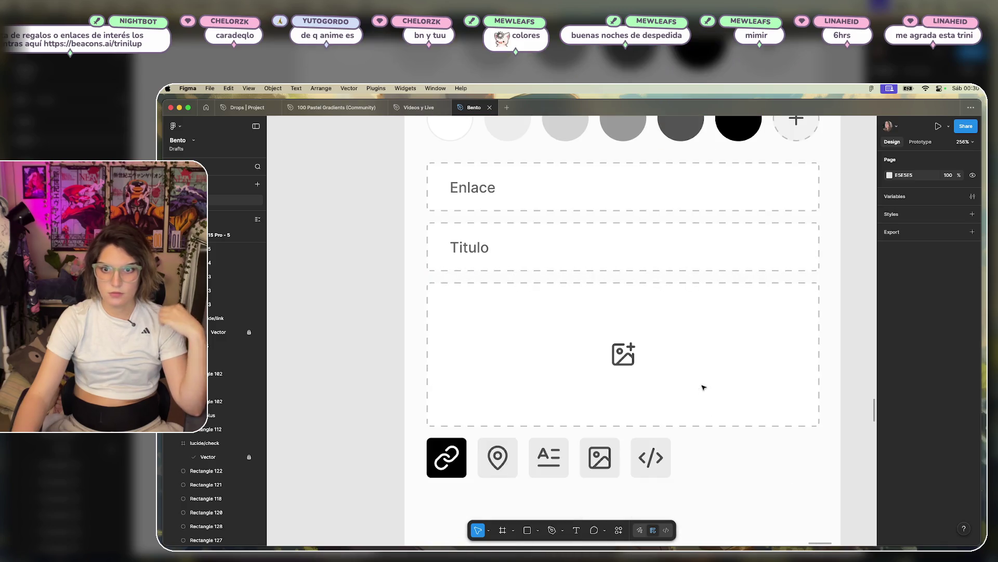
{"action": "left_click", "coordinate": [643, 456]}
{"action": "type", "text": "60"}
{"action": "key", "text": "Return"}
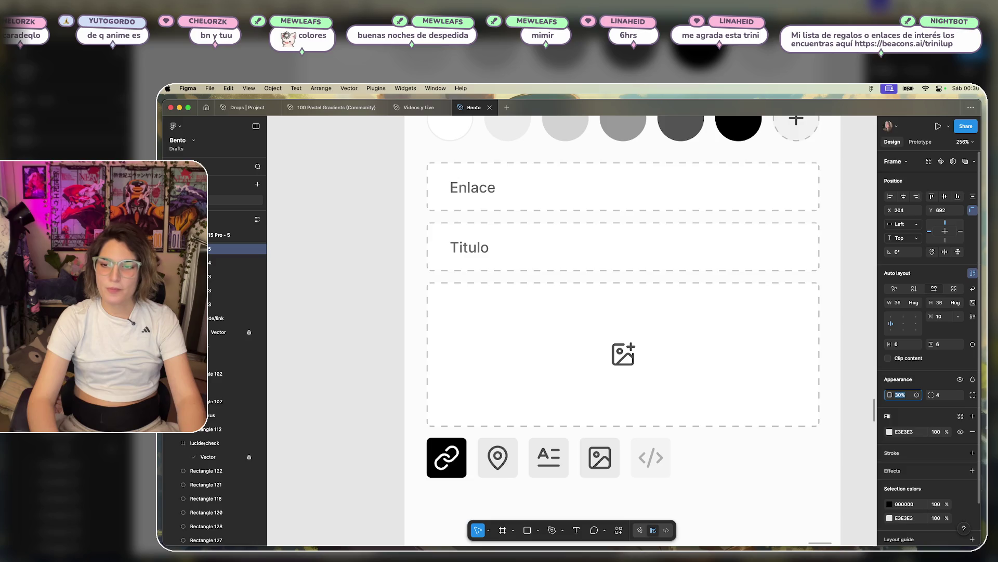
{"action": "left_click", "coordinate": [727, 471]}
- Return the location, text and image buttons to 100% opacity
{"action": "scroll", "coordinate": [730, 457], "scroll_direction": "down", "scroll_amount": 3}
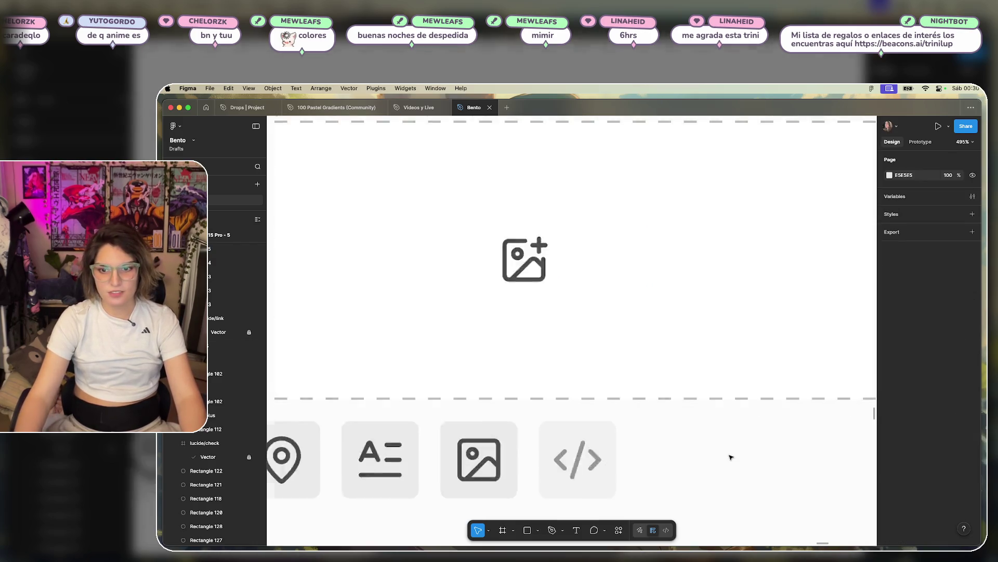
{"action": "scroll", "coordinate": [613, 421], "scroll_direction": "down", "scroll_amount": 2}
{"action": "scroll", "coordinate": [644, 417], "scroll_direction": "up", "scroll_amount": 3}
{"action": "left_click_drag", "start_coordinate": [644, 417], "coordinate": [443, 384]}
{"action": "type", "text": "100"}
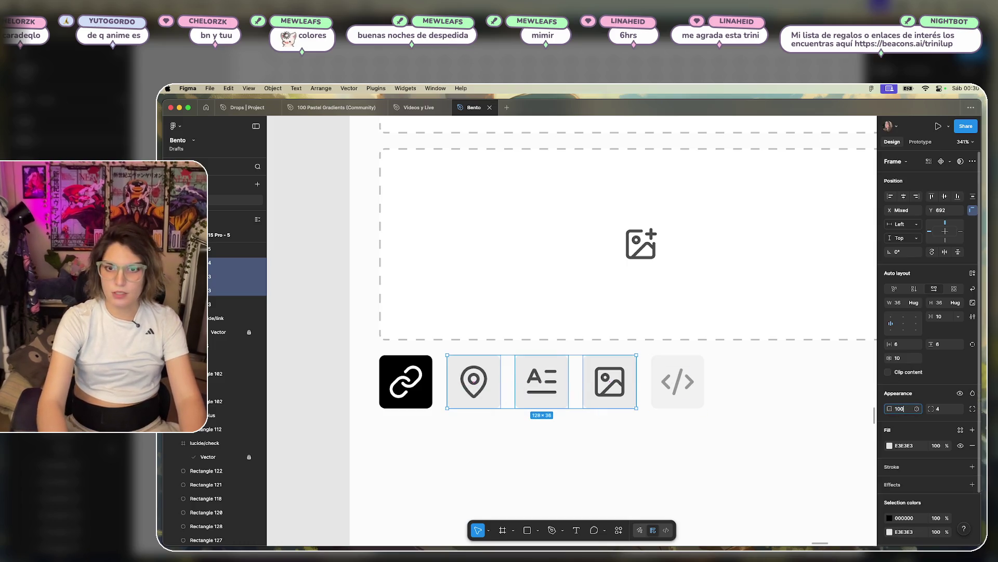
{"action": "key", "text": "Return"}
- Lower the code button's opacity further to 49%
{"action": "left_click", "coordinate": [678, 381]}
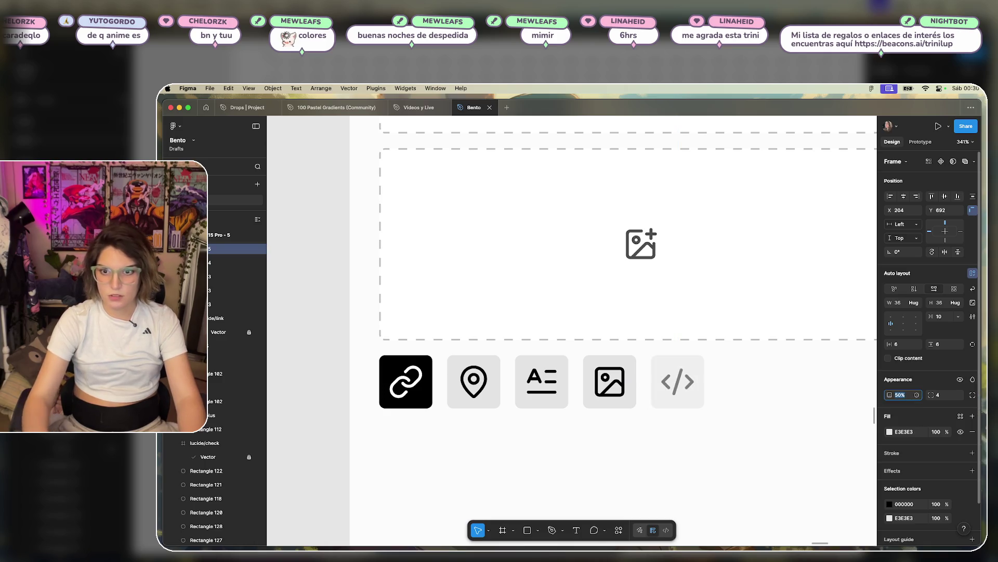
{"action": "left_click", "coordinate": [778, 430]}
{"action": "scroll", "coordinate": [778, 430], "scroll_direction": "down", "scroll_amount": 1}
{"action": "left_click", "coordinate": [680, 384]}
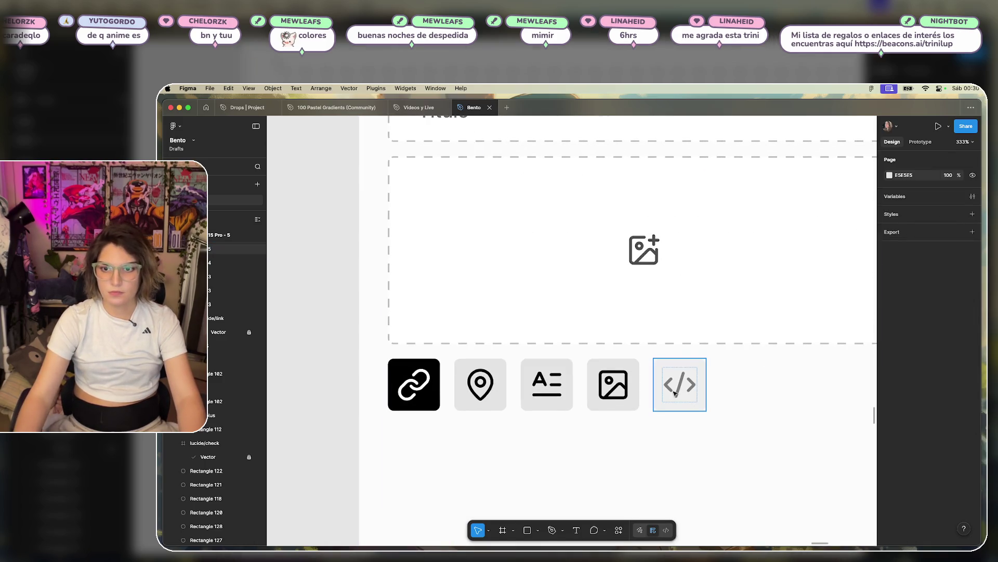
{"action": "key", "text": "Down"}
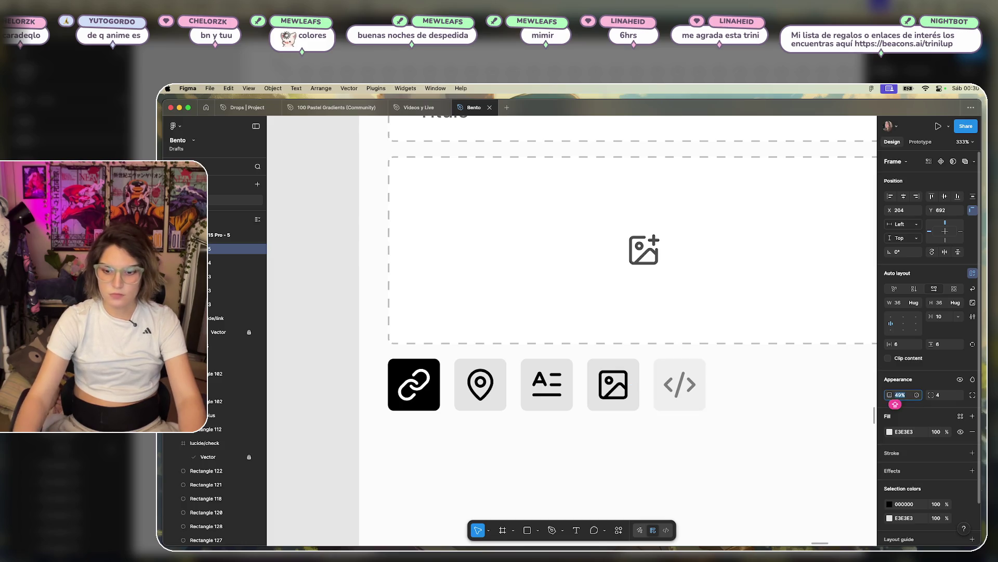
{"action": "mouse_move", "coordinate": [622, 428]}
{"action": "left_mouse_down"}
{"action": "mouse_move", "coordinate": [475, 406]}
{"action": "mouse_move", "coordinate": [621, 428]}
{"action": "mouse_move", "coordinate": [476, 385]}
{"action": "left_mouse_up"}
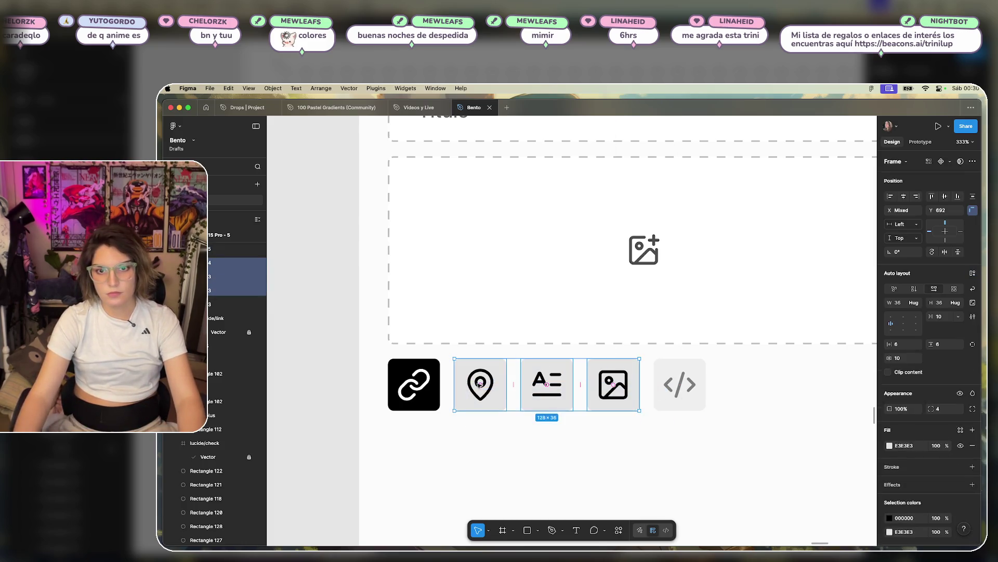
- Add a light-grey border to the location, text and image buttons
{"action": "left_click", "coordinate": [972, 466]}
{"action": "mouse_move", "coordinate": [811, 396]}
{"action": "left_mouse_down"}
{"action": "mouse_move", "coordinate": [764, 374]}
{"action": "mouse_move", "coordinate": [748, 439]}
{"action": "mouse_move", "coordinate": [746, 363]}
{"action": "left_mouse_up"}
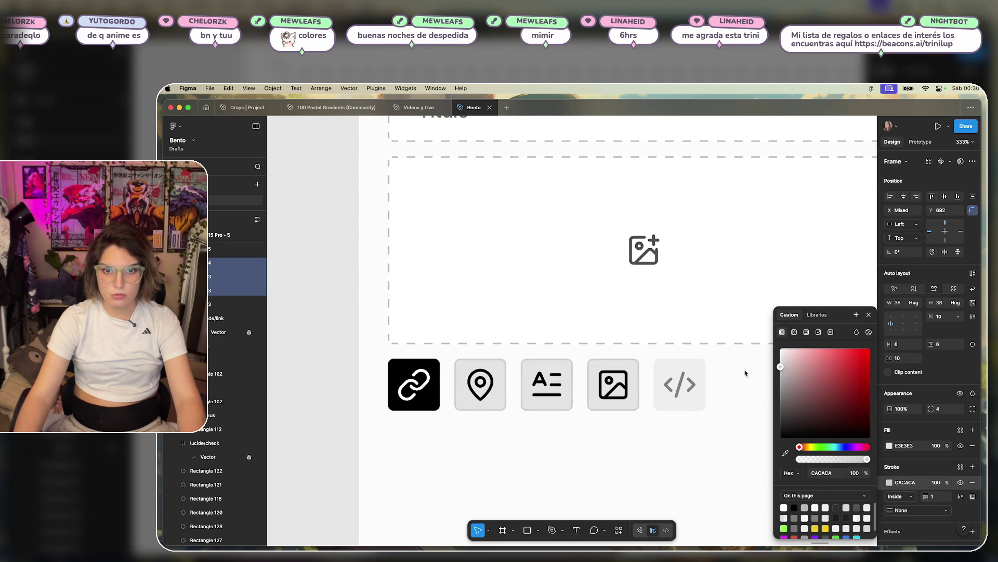
{"action": "left_click", "coordinate": [684, 431]}
- Give the code button a matching 1 px inside border in CACACA
{"action": "left_click", "coordinate": [698, 405]}
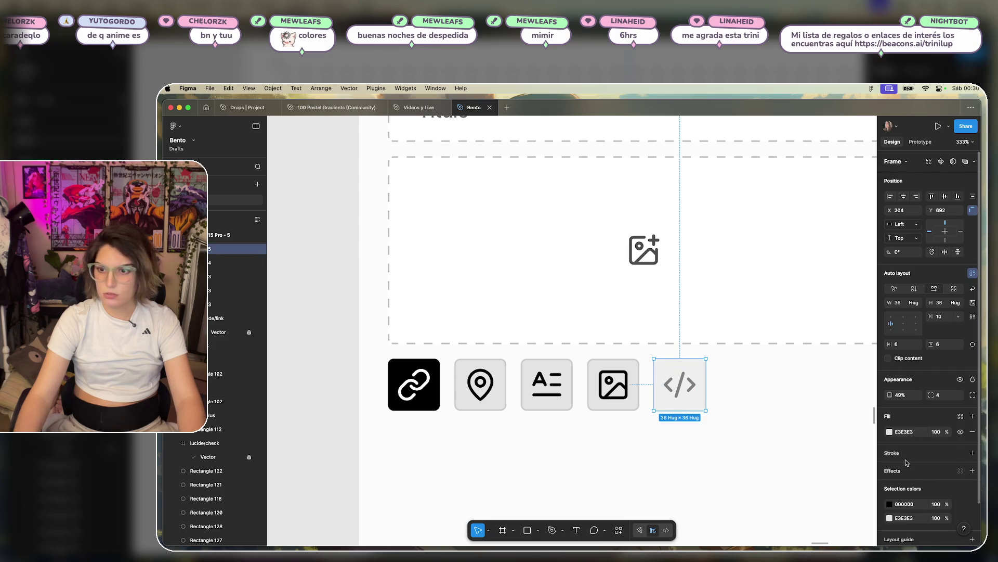
{"action": "left_click", "coordinate": [973, 456]}
{"action": "left_click", "coordinate": [631, 400]}
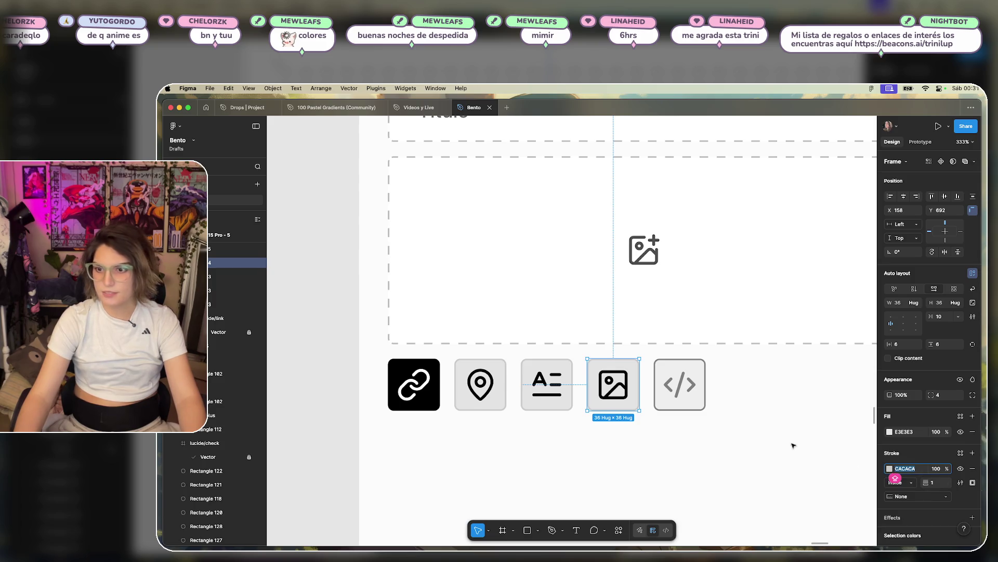
{"action": "left_click", "coordinate": [684, 397]}
{"action": "left_click", "coordinate": [911, 470]}
{"action": "type", "text": "CACACA"}
{"action": "key", "text": "Return"}
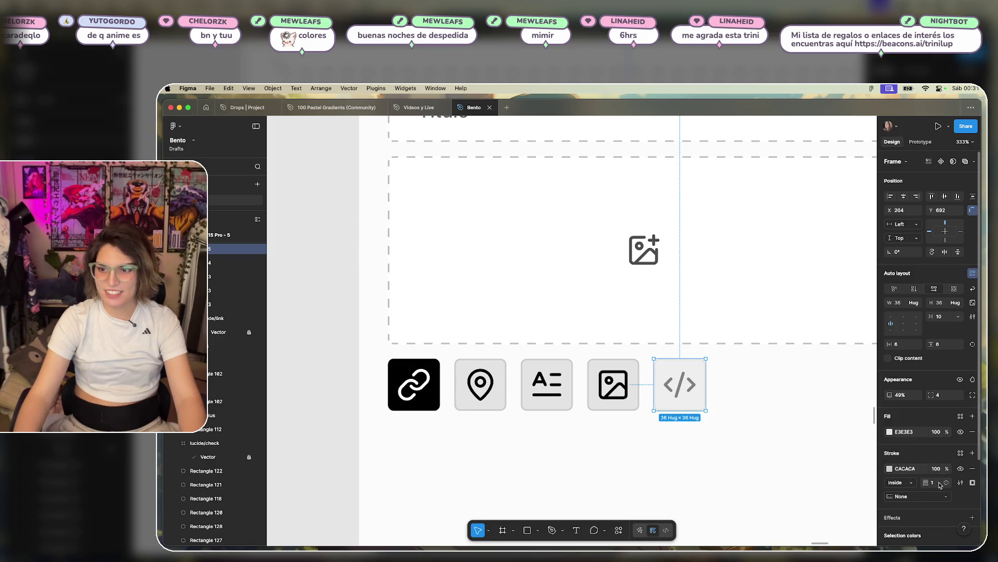
{"action": "key", "text": "super+Tab"}
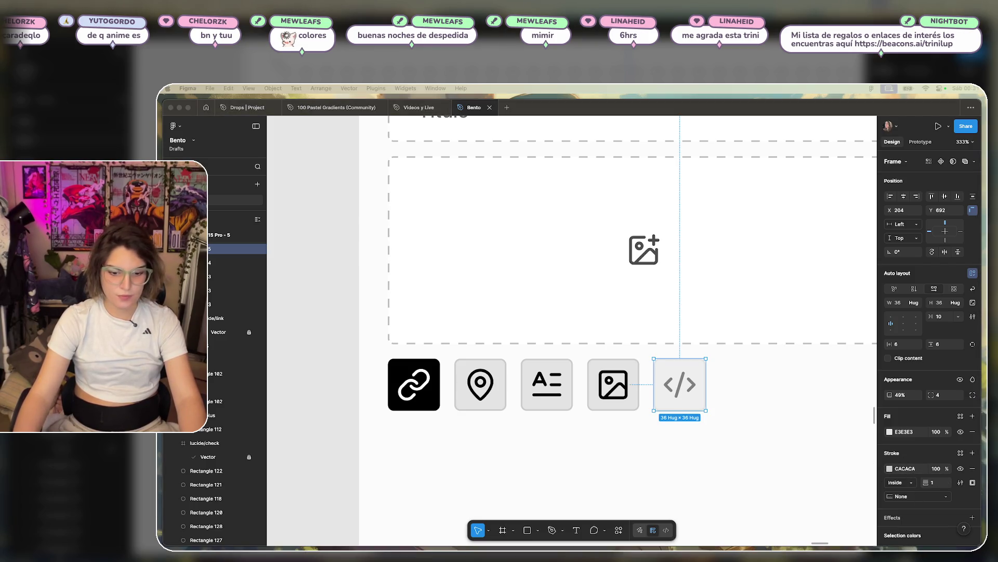
{"action": "left_click", "coordinate": [770, 436]}
{"action": "scroll", "coordinate": [770, 437], "scroll_direction": "down", "scroll_amount": 5}
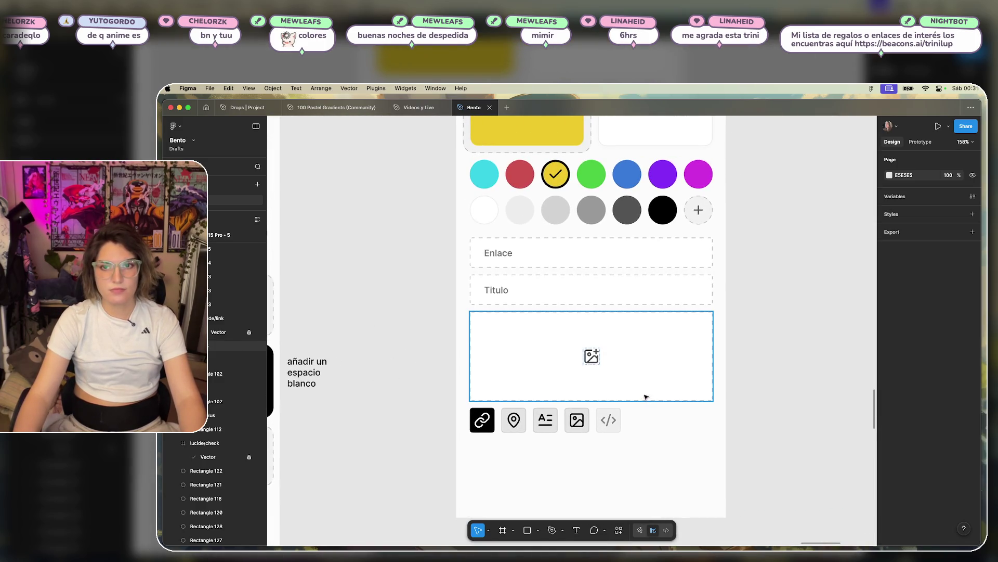
- Move the icon row above the Enlace field and push the swatches and fields down about 40 px
{"action": "scroll", "coordinate": [642, 392], "scroll_direction": "down", "scroll_amount": 2}
{"action": "scroll", "coordinate": [646, 421], "scroll_direction": "up", "scroll_amount": 2}
{"action": "left_click_drag", "start_coordinate": [605, 435], "coordinate": [479, 441]}
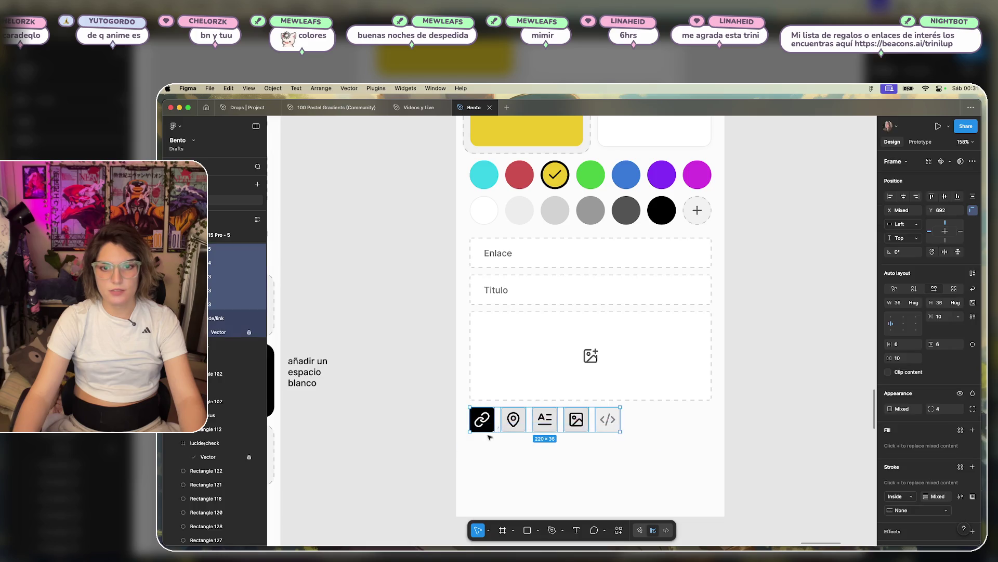
{"action": "mouse_move", "coordinate": [552, 427]}
{"action": "left_mouse_down"}
{"action": "mouse_move", "coordinate": [560, 181]}
{"action": "mouse_move", "coordinate": [539, 462]}
{"action": "left_mouse_up"}
{"action": "left_click_drag", "start_coordinate": [749, 168], "coordinate": [477, 391]}
{"action": "scroll", "coordinate": [542, 309], "scroll_direction": "down", "scroll_amount": 3}
{"action": "left_click_drag", "start_coordinate": [556, 292], "coordinate": [575, 401]}
- Place the icon row just under the yellow card and check its 10 px gaps
{"action": "left_click", "coordinate": [502, 452]}
{"action": "mouse_move", "coordinate": [502, 453]}
{"action": "left_mouse_down"}
{"action": "mouse_move", "coordinate": [515, 364]}
{"action": "mouse_move", "coordinate": [502, 243]}
{"action": "mouse_move", "coordinate": [538, 240]}
{"action": "left_mouse_up"}
{"action": "scroll", "coordinate": [525, 238], "scroll_direction": "up", "scroll_amount": 3}
{"action": "key", "text": "Down"}
{"action": "key", "text": "Down"}
{"action": "key", "text": "Down"}
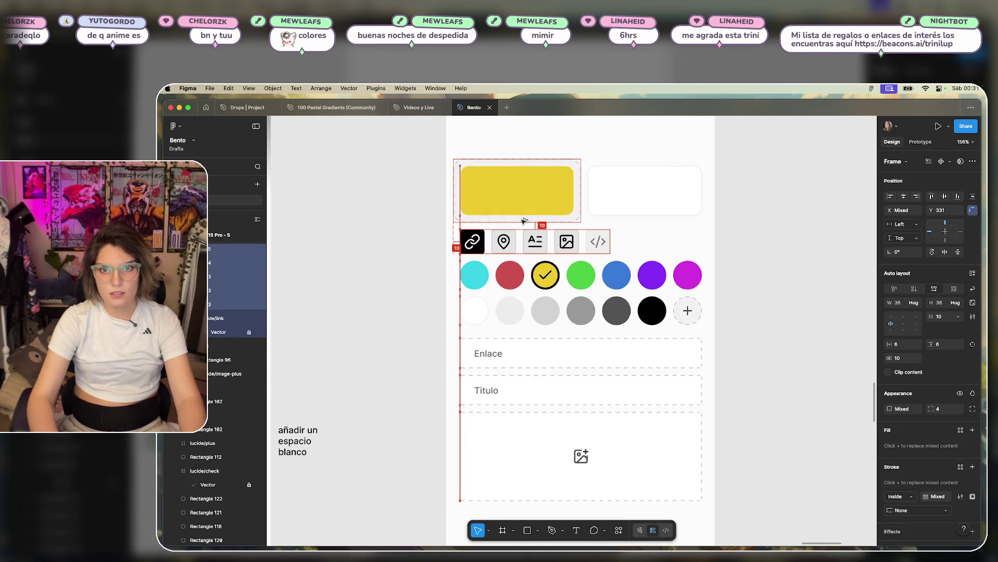
{"action": "left_click_drag", "start_coordinate": [738, 266], "coordinate": [432, 517]}
{"action": "key", "text": "alt"}
{"action": "key", "text": "Escape"}
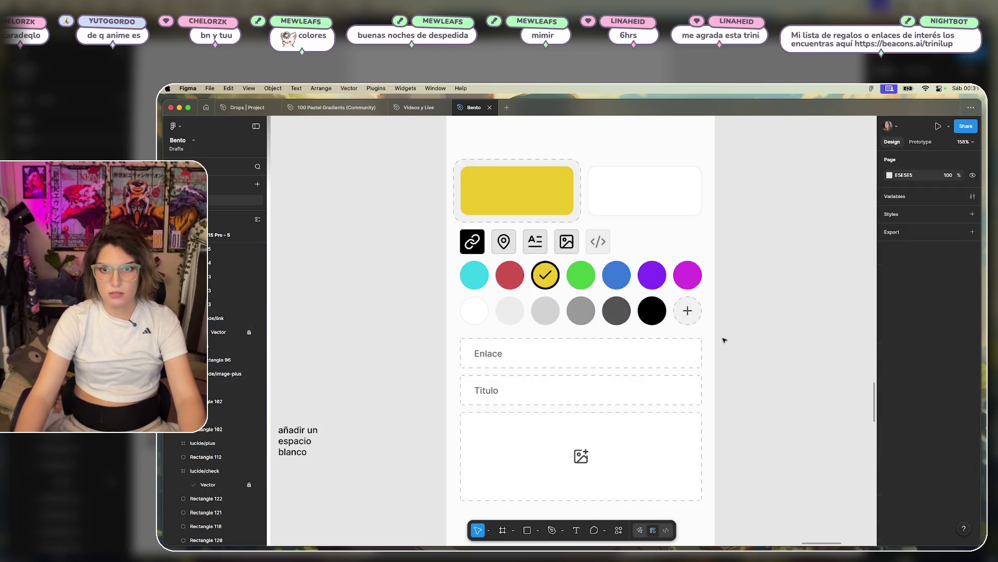
{"action": "scroll", "coordinate": [742, 342], "scroll_direction": "down", "scroll_amount": 5}
- Nudge the Enlace and Título fields and image area up 9 px toward the swatches
{"action": "left_click_drag", "start_coordinate": [745, 338], "coordinate": [557, 446]}
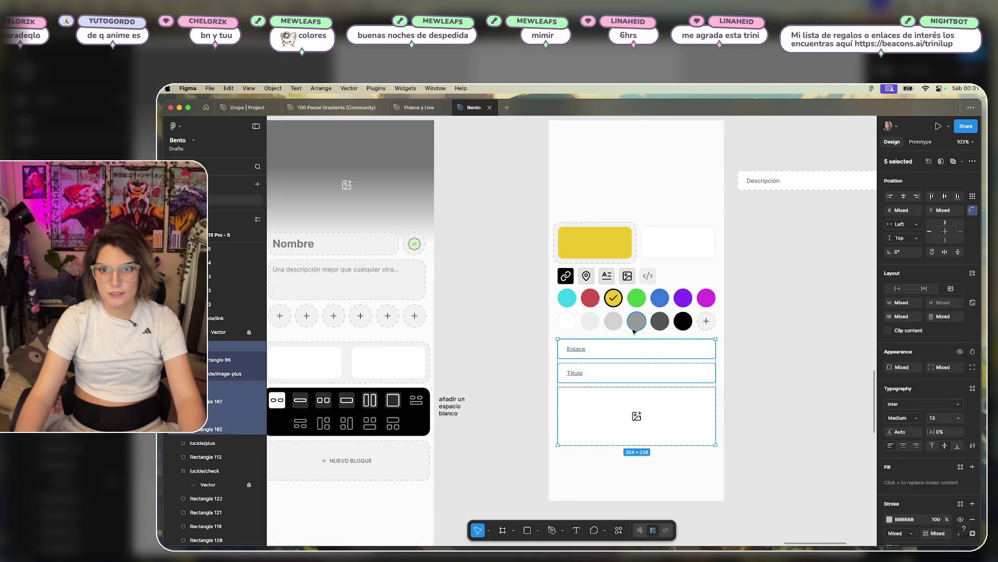
{"action": "left_click_drag", "start_coordinate": [749, 343], "coordinate": [552, 453]}
{"action": "key", "text": "alt"}
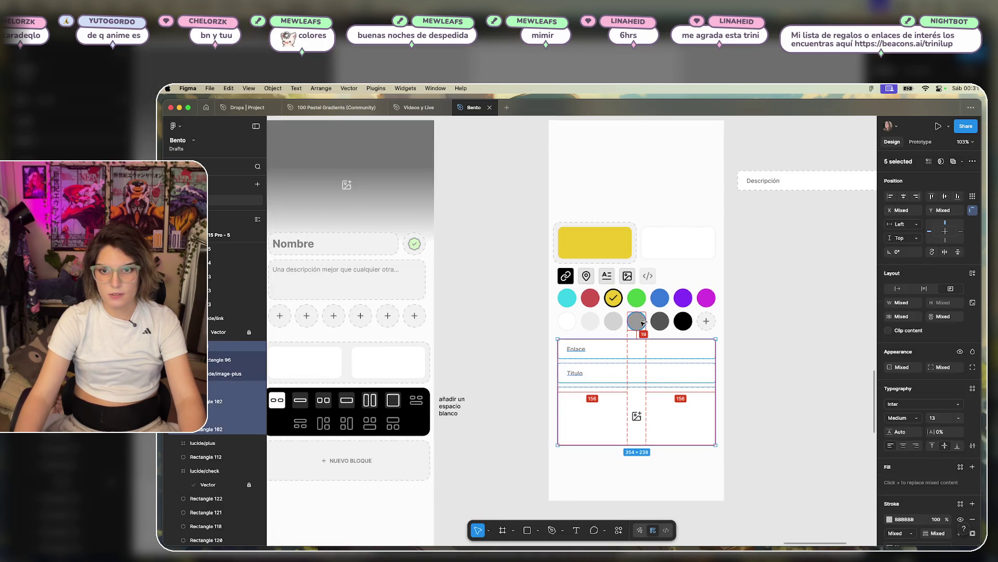
{"action": "key", "text": "Up"}
{"action": "key", "text": "Up"}
{"action": "key", "text": "Up"}
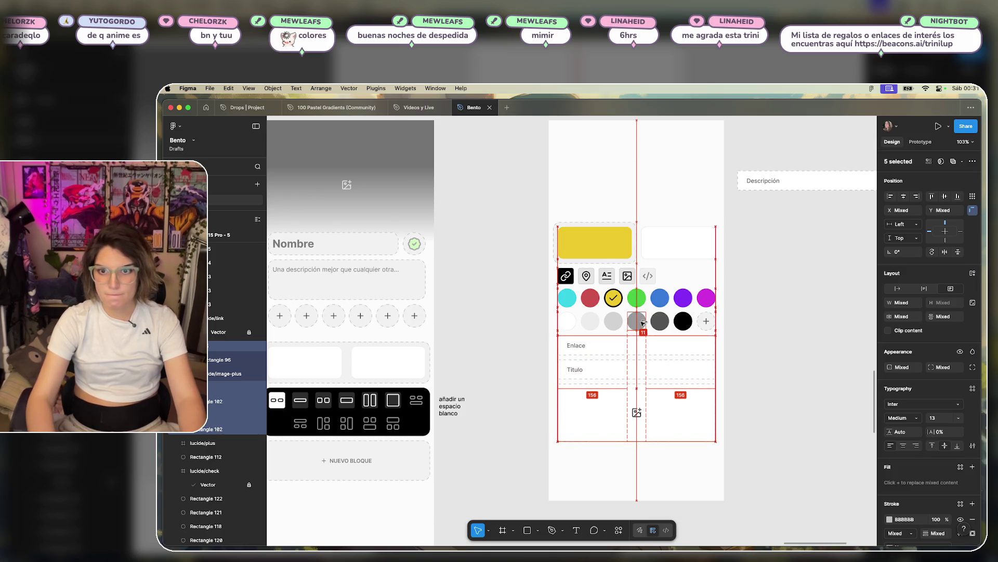
{"action": "left_click", "coordinate": [816, 319]}
- Shift the swatches down, then the fields and image area down 9 px
{"action": "scroll", "coordinate": [775, 325], "scroll_direction": "up", "scroll_amount": 1}
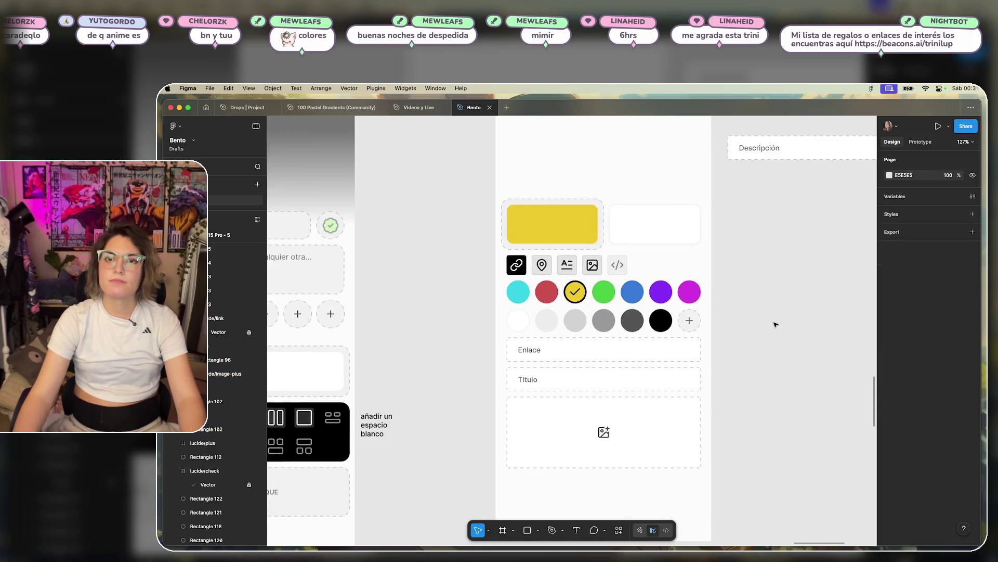
{"action": "left_click_drag", "start_coordinate": [741, 286], "coordinate": [530, 472]}
{"action": "key", "text": "alt"}
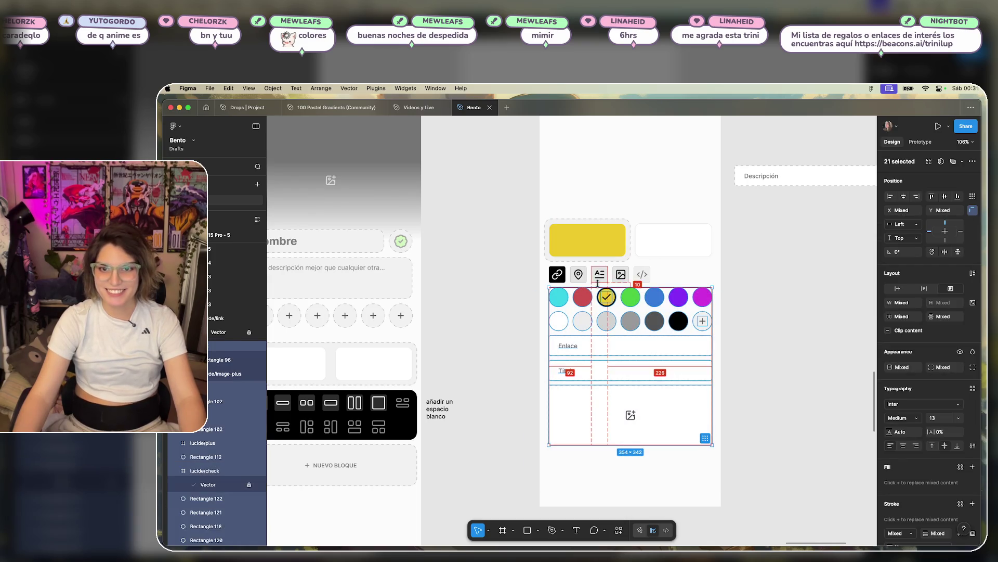
{"action": "key", "text": "Down"}
{"action": "key", "text": "Down"}
{"action": "key", "text": "Down"}
{"action": "left_click_drag", "start_coordinate": [747, 338], "coordinate": [551, 416]}
{"action": "key", "text": "Down"}
{"action": "key", "text": "Down"}
{"action": "key", "text": "Down"}
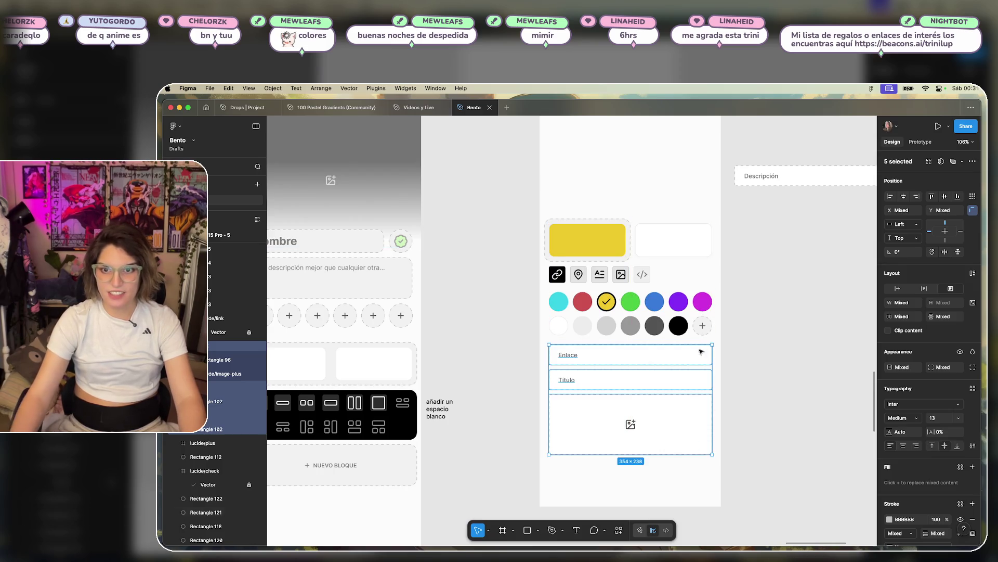
{"action": "left_click", "coordinate": [791, 357]}
- Move the swatches and fields back up about 9 px
{"action": "scroll", "coordinate": [790, 357], "scroll_direction": "down", "scroll_amount": 3}
{"action": "scroll", "coordinate": [784, 346], "scroll_direction": "right", "scroll_amount": 5}
{"action": "scroll", "coordinate": [557, 357], "scroll_direction": "up", "scroll_amount": 4}
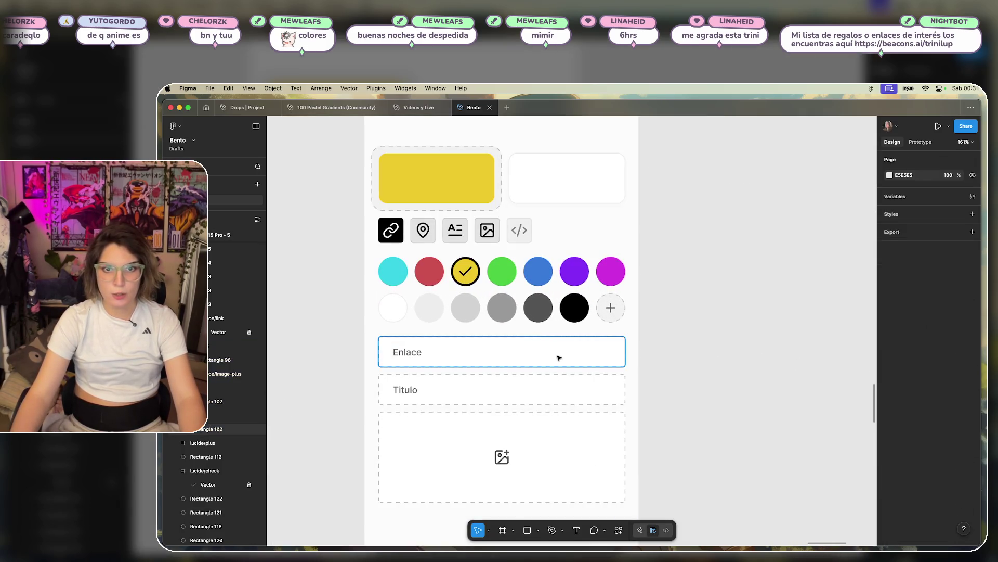
{"action": "scroll", "coordinate": [557, 357], "scroll_direction": "down", "scroll_amount": 2}
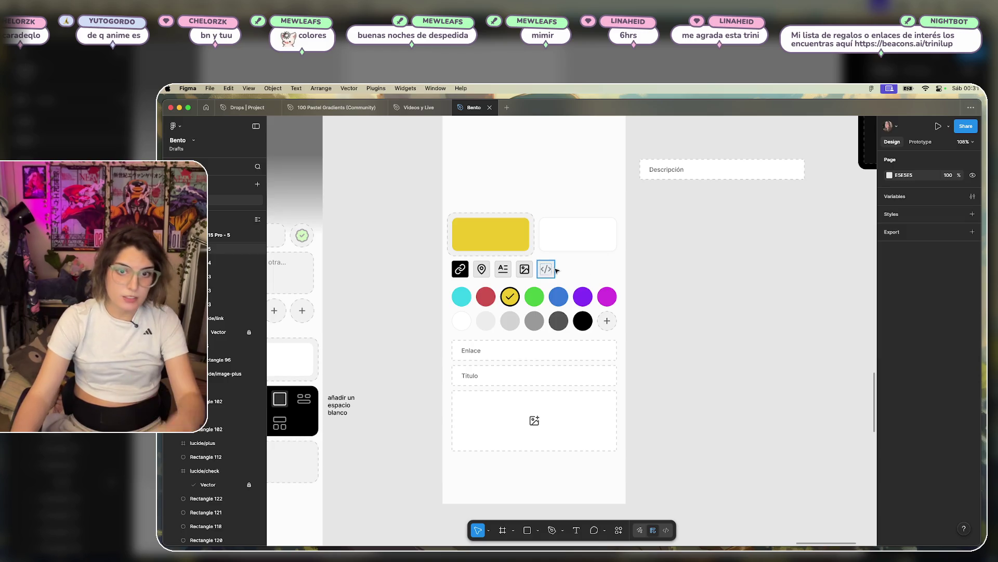
{"action": "left_click_drag", "start_coordinate": [677, 268], "coordinate": [413, 461]}
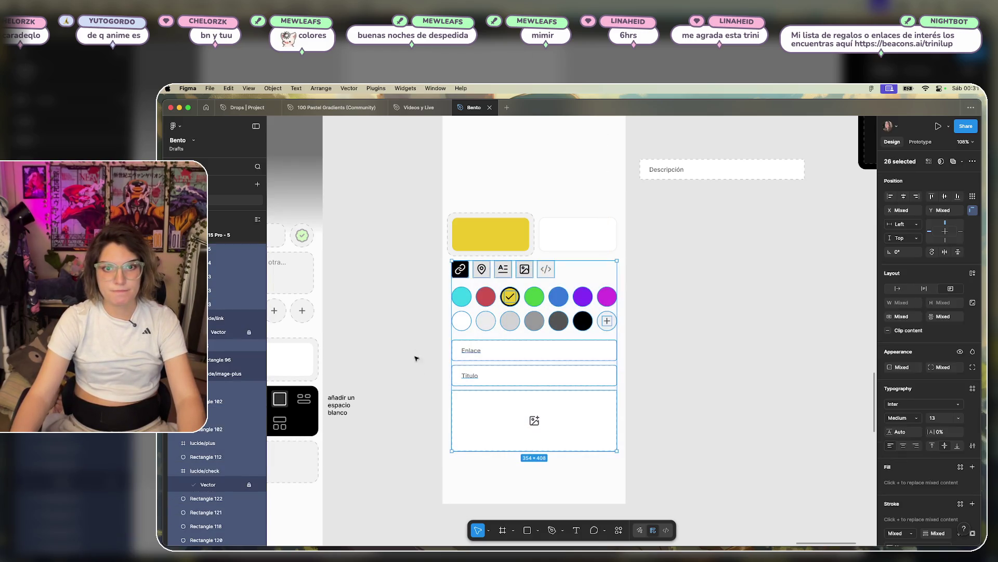
{"action": "left_click", "coordinate": [416, 336]}
{"action": "left_click_drag", "start_coordinate": [657, 293], "coordinate": [447, 476]}
{"action": "left_click_drag", "start_coordinate": [531, 294], "coordinate": [531, 289]}
{"action": "left_click", "coordinate": [683, 287]}
- Nudge the swatches and fields, then the whole block with the icon tabs, down 9 px
{"action": "scroll", "coordinate": [656, 312], "scroll_direction": "down", "scroll_amount": 5}
{"action": "scroll", "coordinate": [655, 313], "scroll_direction": "up", "scroll_amount": 5}
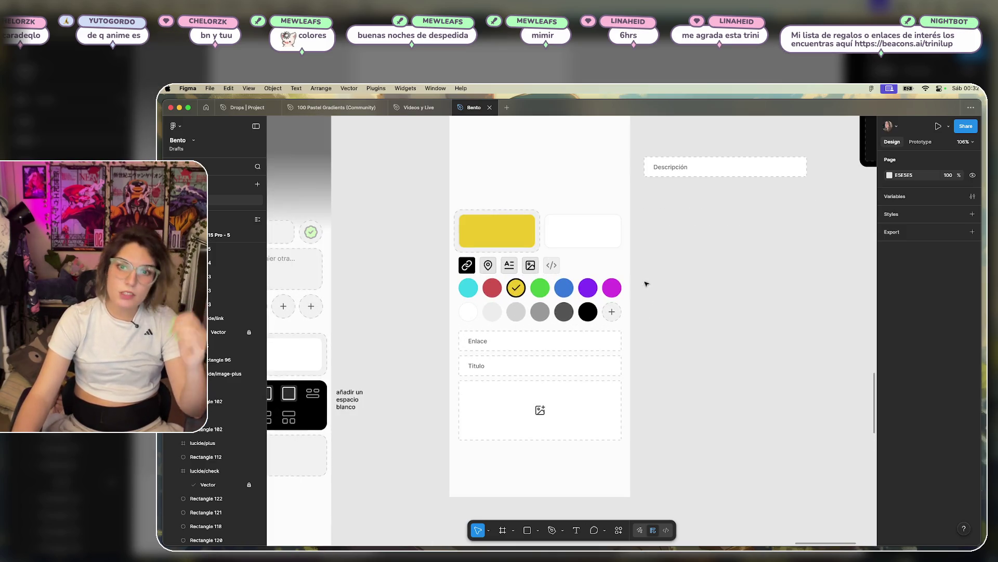
{"action": "left_click_drag", "start_coordinate": [646, 283], "coordinate": [432, 502]}
{"action": "key", "text": "Down"}
{"action": "key", "text": "Down"}
{"action": "key", "text": "Down"}
{"action": "mouse_move", "coordinate": [660, 255]}
{"action": "left_mouse_down"}
{"action": "mouse_move", "coordinate": [602, 283]}
{"action": "mouse_move", "coordinate": [414, 473]}
{"action": "left_mouse_up"}
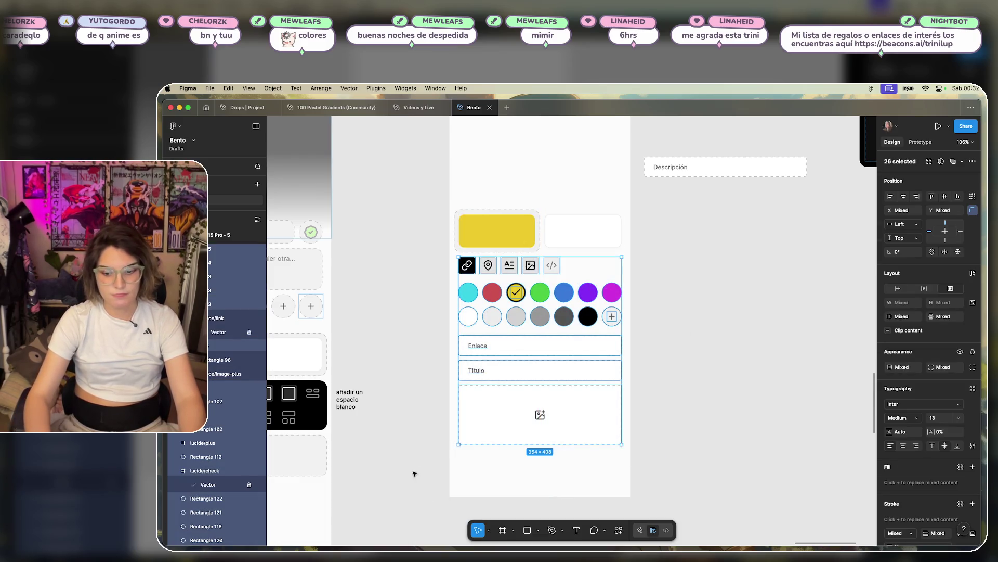
{"action": "key", "text": "Down"}
{"action": "key", "text": "Down"}
{"action": "key", "text": "Down"}
{"action": "left_click", "coordinate": [612, 297]}
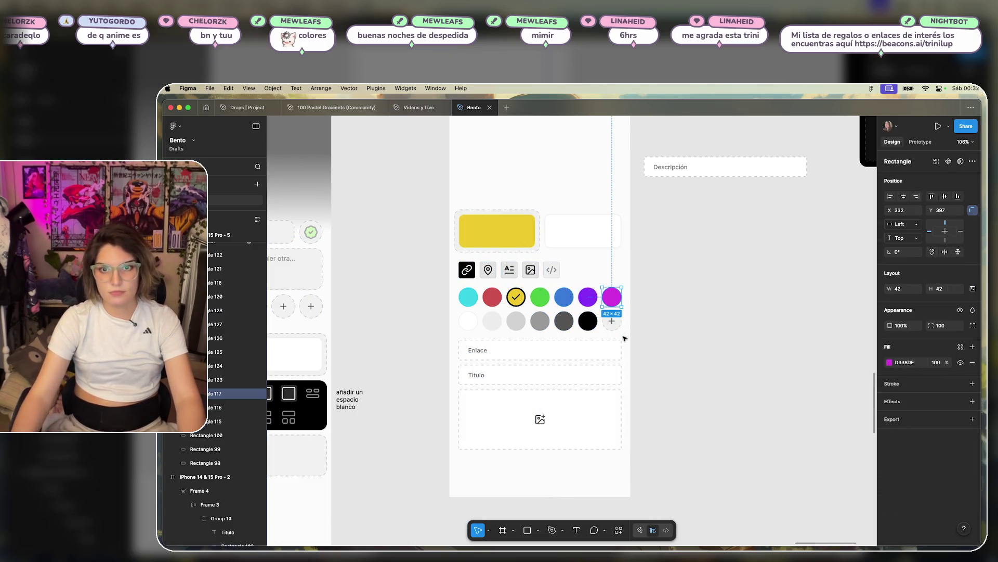
- Lift the Descripción box out of the phone screen, up above Frame 4
{"action": "left_click", "coordinate": [689, 304]}
{"action": "scroll", "coordinate": [689, 302], "scroll_direction": "down", "scroll_amount": 3}
{"action": "scroll", "coordinate": [676, 312], "scroll_direction": "left", "scroll_amount": 2}
{"action": "mouse_move", "coordinate": [656, 233]}
{"action": "left_mouse_down"}
{"action": "mouse_move", "coordinate": [655, 179]}
{"action": "mouse_move", "coordinate": [669, 147]}
{"action": "mouse_move", "coordinate": [658, 227]}
{"action": "left_mouse_up"}
{"action": "left_click_drag", "start_coordinate": [694, 201], "coordinate": [637, 244]}
{"action": "left_click", "coordinate": [671, 200]}
{"action": "mouse_move", "coordinate": [671, 200]}
{"action": "left_mouse_down"}
{"action": "mouse_move", "coordinate": [618, 256]}
{"action": "mouse_move", "coordinate": [655, 148]}
{"action": "left_mouse_up"}
{"action": "left_click", "coordinate": [656, 156]}
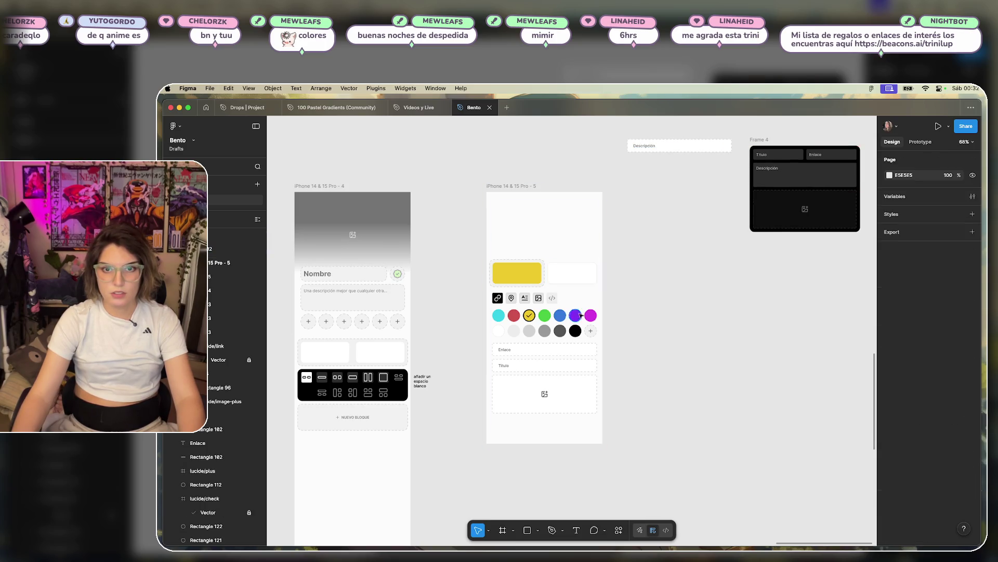
- Move all the phone frame's content up about 130 px
{"action": "scroll", "coordinate": [580, 312], "scroll_direction": "up", "scroll_amount": 2}
{"action": "left_click_drag", "start_coordinate": [573, 292], "coordinate": [463, 446]}
{"action": "left_click_drag", "start_coordinate": [521, 264], "coordinate": [521, 199]}
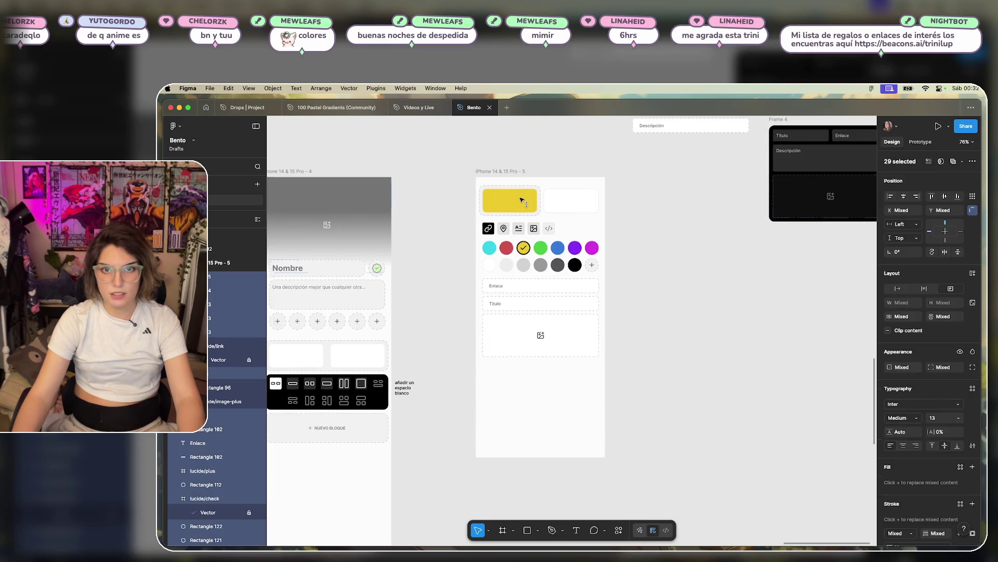
{"action": "key", "text": "Escape"}
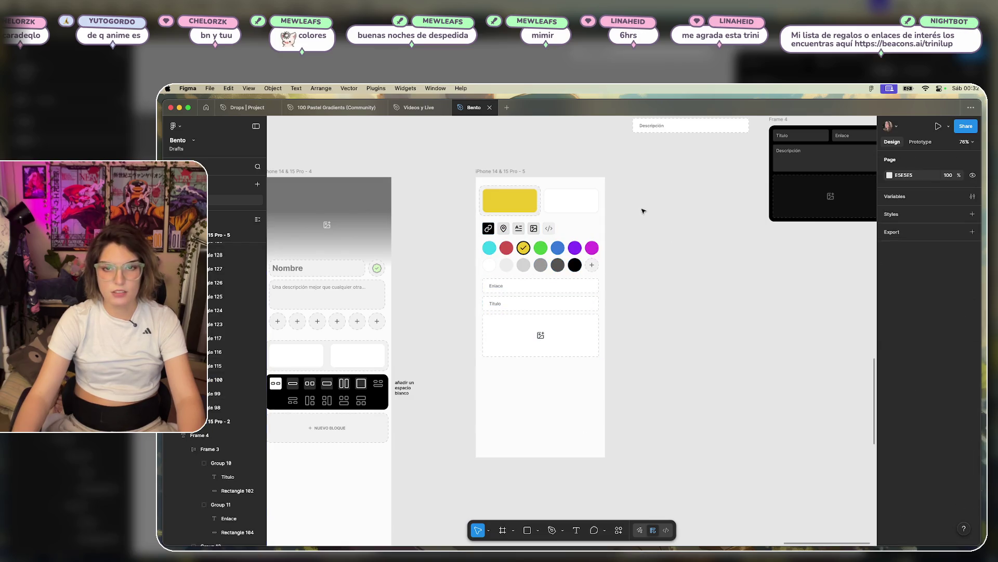
- Rename the iPhone 14 & 15 Pro - 5 frame to 'Enlace'
{"action": "scroll", "coordinate": [675, 208], "scroll_direction": "right", "scroll_amount": 3}
{"action": "scroll", "coordinate": [675, 208], "scroll_direction": "up", "scroll_amount": 2}
{"action": "left_click", "coordinate": [411, 206]}
{"action": "double_click", "coordinate": [411, 206]}
{"action": "type", "text": "eRe"}
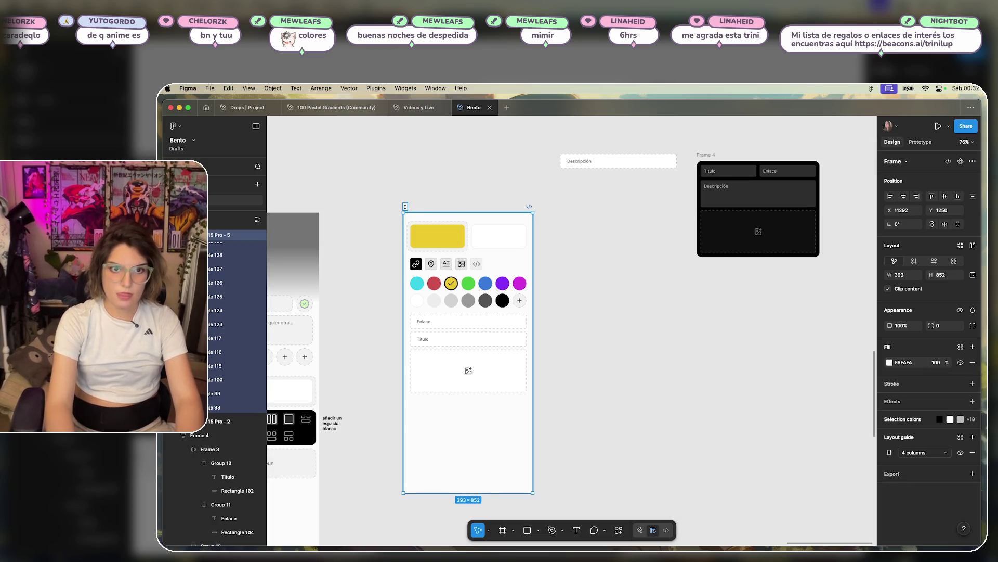
{"action": "type", "text": "lace"}
{"action": "key", "text": "Return"}
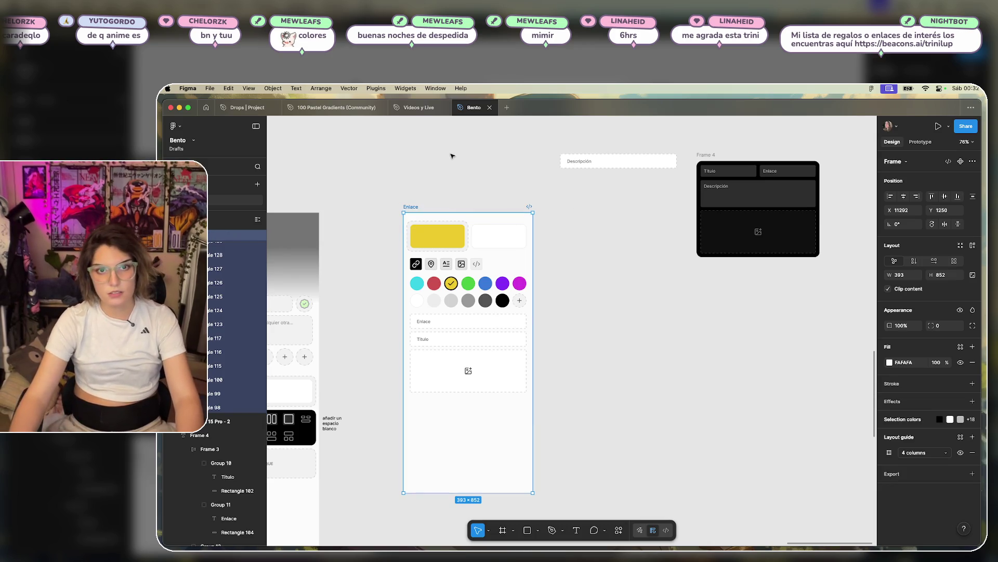
- Duplicate the Enlace frame and place the copy beside the original
{"action": "left_click", "coordinate": [428, 218]}
{"action": "left_click", "coordinate": [417, 208]}
{"action": "mouse_move", "coordinate": [417, 208]}
{"action": "left_mouse_down"}
{"action": "mouse_move", "coordinate": [585, 211]}
{"action": "mouse_move", "coordinate": [566, 216]}
{"action": "mouse_move", "coordinate": [574, 223]}
{"action": "left_mouse_up"}
{"action": "left_click_drag", "start_coordinate": [715, 156], "coordinate": [802, 156]}
{"action": "left_click", "coordinate": [509, 201]}
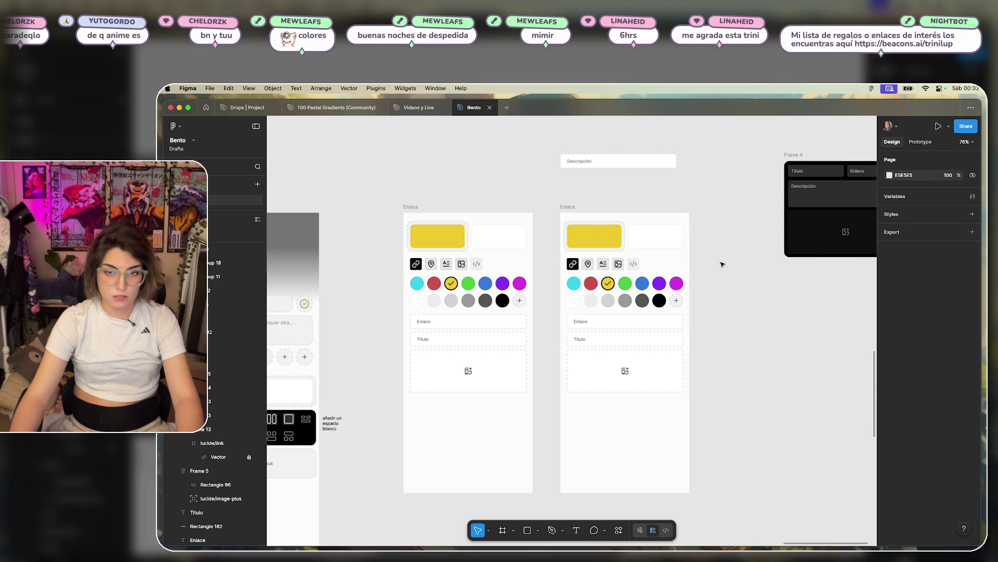
- Push the copy's picker and fields down about 176 px, discarding a trial yellow-card duplicate
{"action": "left_click_drag", "start_coordinate": [721, 265], "coordinate": [570, 412]}
{"action": "left_click_drag", "start_coordinate": [631, 350], "coordinate": [629, 442]}
{"action": "left_click", "coordinate": [641, 249]}
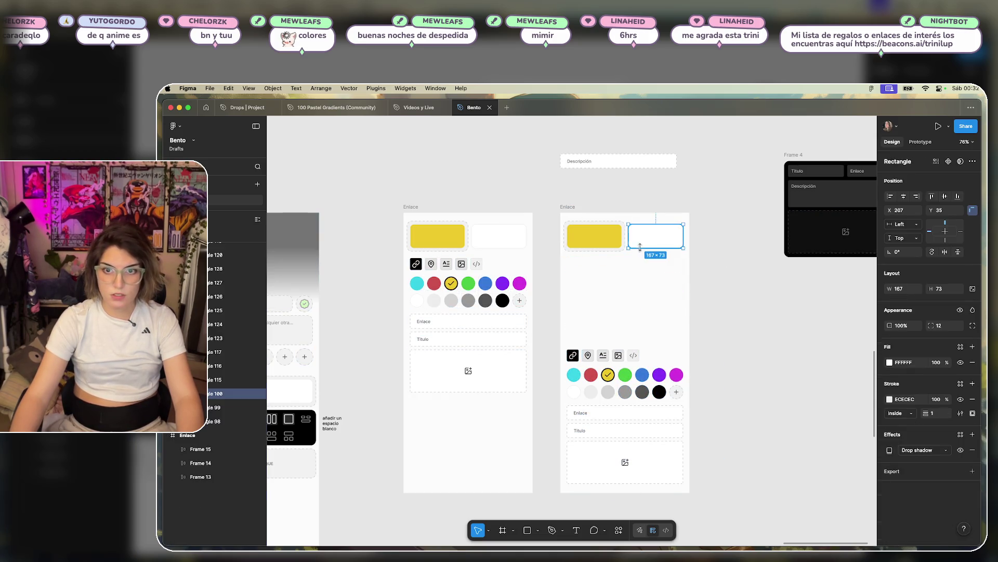
{"action": "left_click", "coordinate": [600, 246]}
{"action": "left_click_drag", "start_coordinate": [607, 240], "coordinate": [608, 270]}
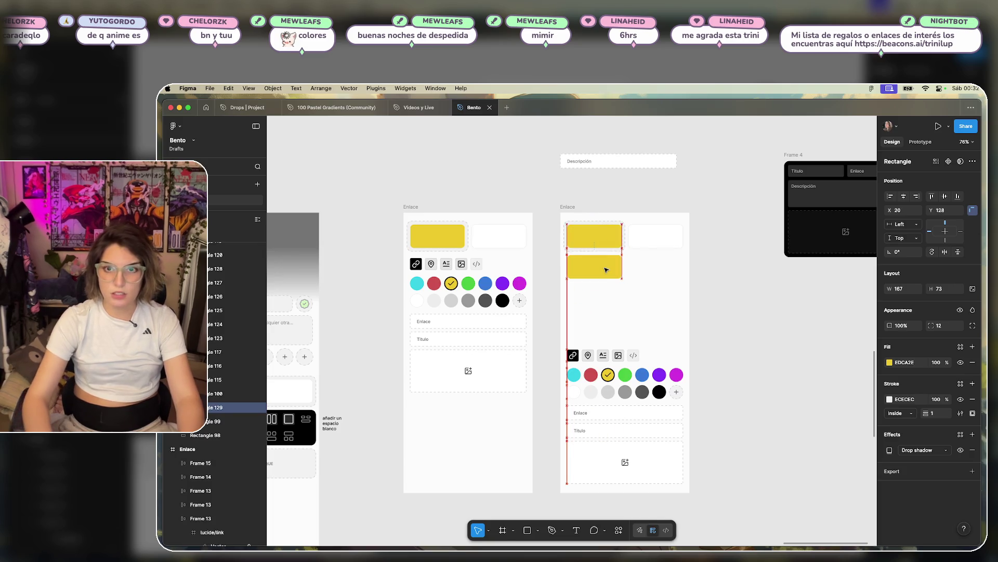
{"action": "left_click", "coordinate": [623, 237]}
{"action": "left_click", "coordinate": [614, 245]}
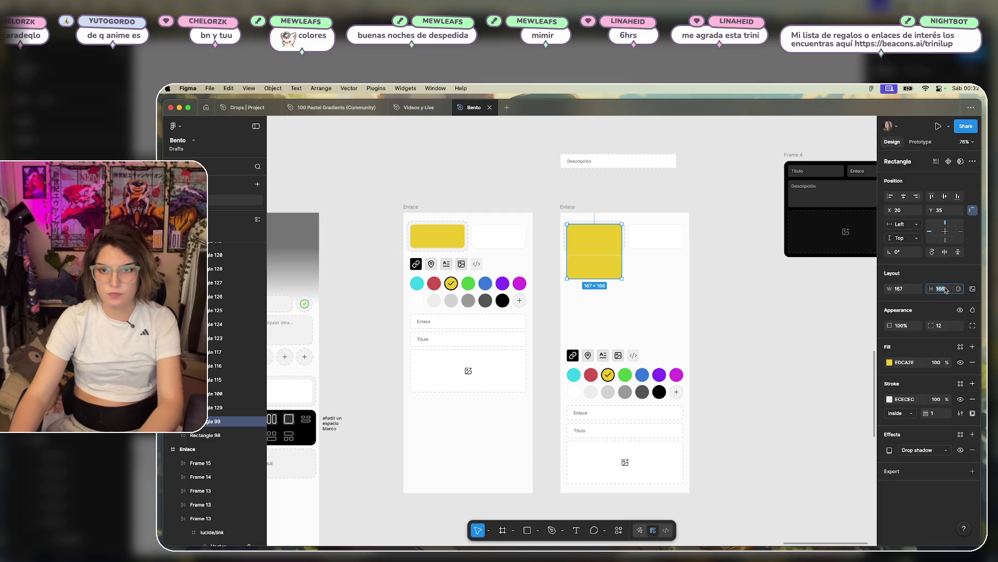
{"action": "key", "text": "ctrl+z"}
{"action": "left_click", "coordinate": [599, 271]}
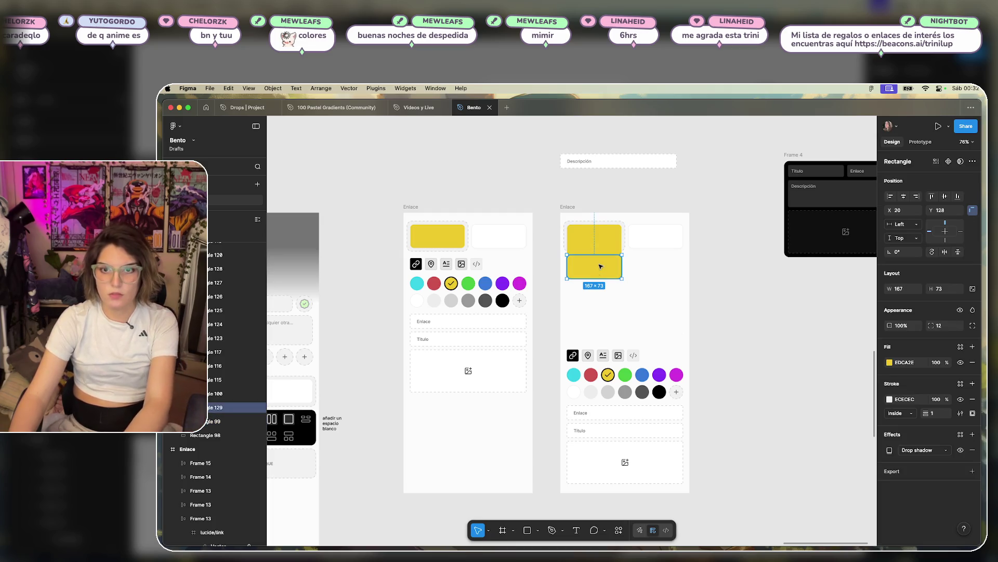
{"action": "key", "text": "Delete"}
- Set the white card's height to 167 and stretch the backing rectangle to 187 px
{"action": "left_click", "coordinate": [656, 236]}
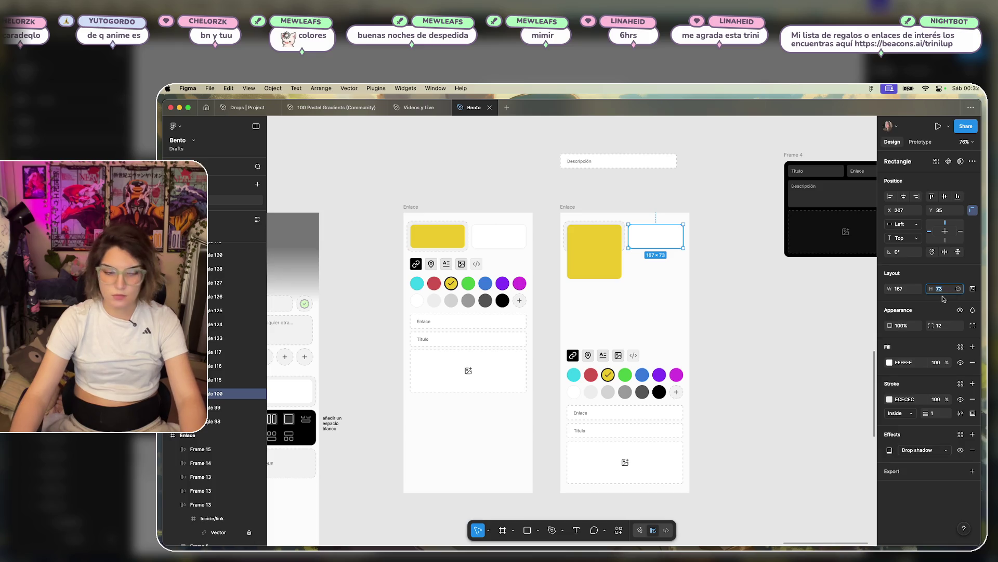
{"action": "type", "text": "167"}
{"action": "key", "text": "Return"}
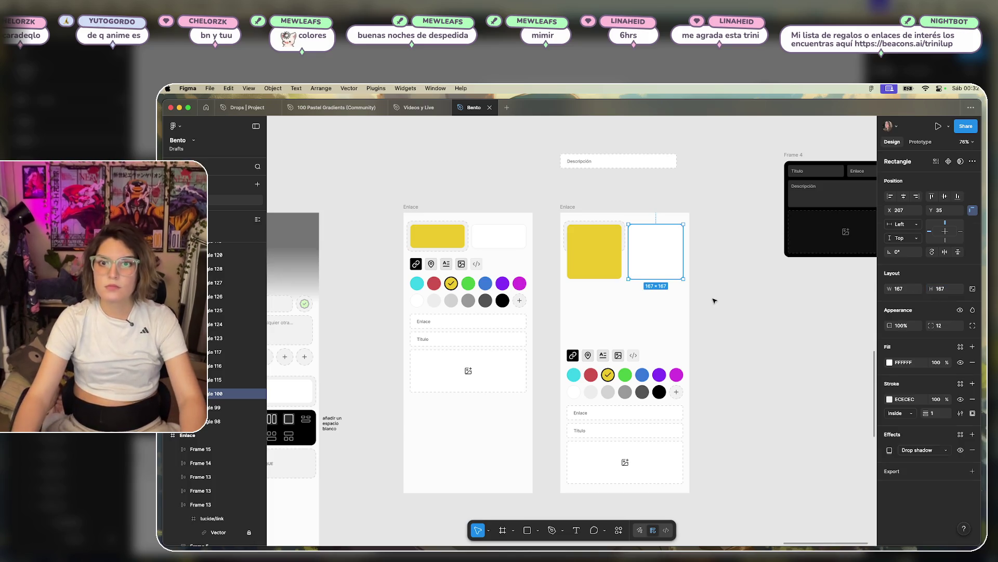
{"action": "left_click", "coordinate": [713, 297]}
{"action": "scroll", "coordinate": [633, 224], "scroll_direction": "up", "scroll_amount": 5}
{"action": "left_click", "coordinate": [603, 219]}
{"action": "left_click_drag", "start_coordinate": [611, 281], "coordinate": [588, 345]}
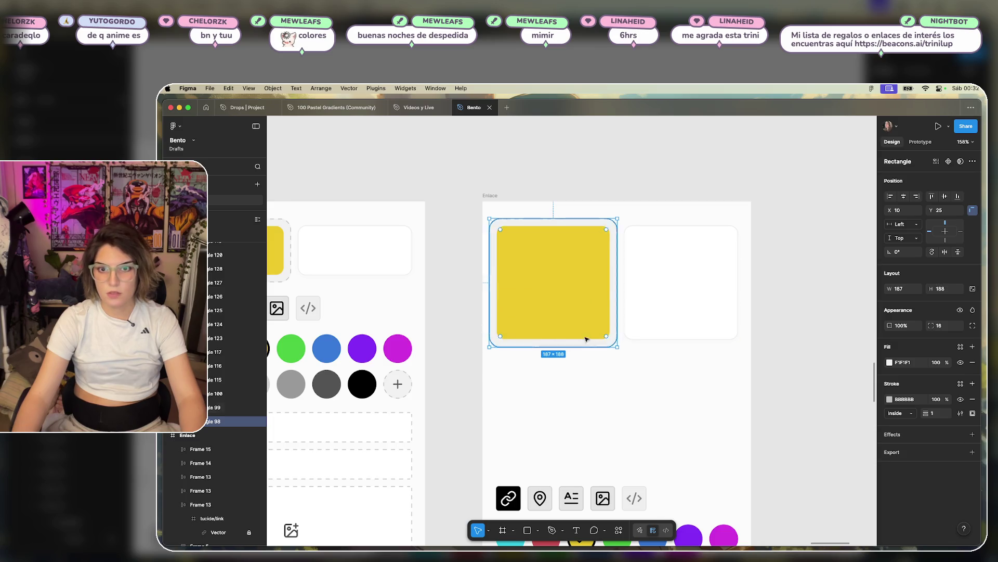
{"action": "scroll", "coordinate": [560, 344], "scroll_direction": "up", "scroll_amount": 10}
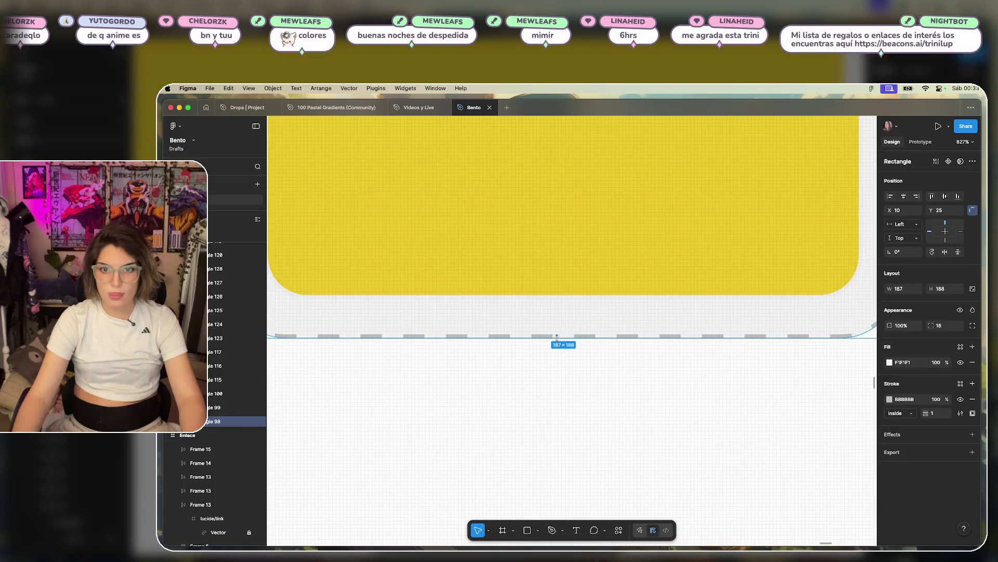
{"action": "left_click_drag", "start_coordinate": [545, 336], "coordinate": [545, 332]}
- Move the picker and field block back up just beneath the yellow square
{"action": "scroll", "coordinate": [579, 357], "scroll_direction": "down", "scroll_amount": 10}
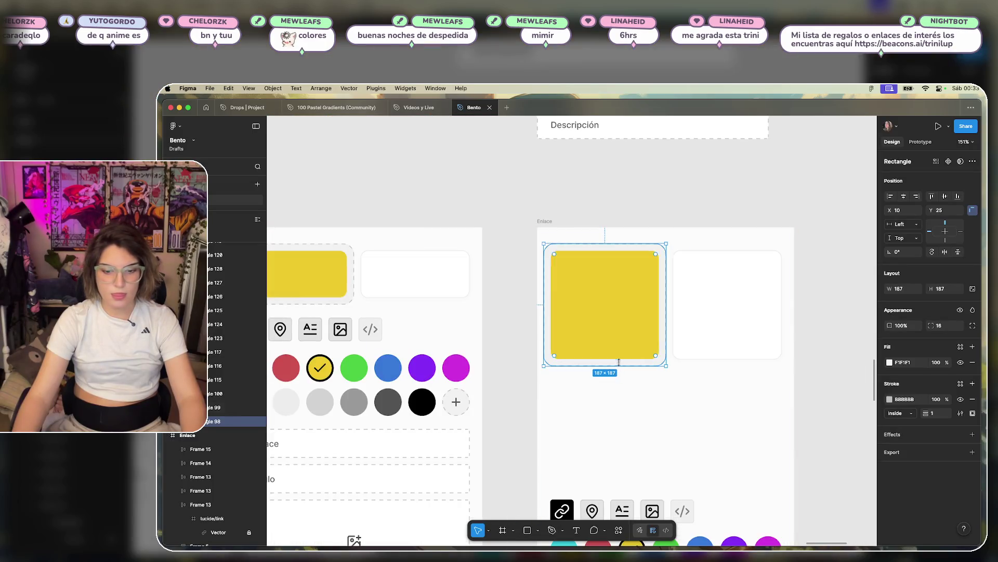
{"action": "scroll", "coordinate": [614, 320], "scroll_direction": "down", "scroll_amount": 5}
{"action": "scroll", "coordinate": [672, 383], "scroll_direction": "down", "scroll_amount": 3}
{"action": "mouse_move", "coordinate": [709, 271]}
{"action": "left_mouse_down"}
{"action": "mouse_move", "coordinate": [651, 364]}
{"action": "mouse_move", "coordinate": [511, 483]}
{"action": "left_mouse_up"}
{"action": "left_click_drag", "start_coordinate": [581, 385], "coordinate": [586, 305]}
{"action": "left_click_drag", "start_coordinate": [555, 229], "coordinate": [555, 230]}
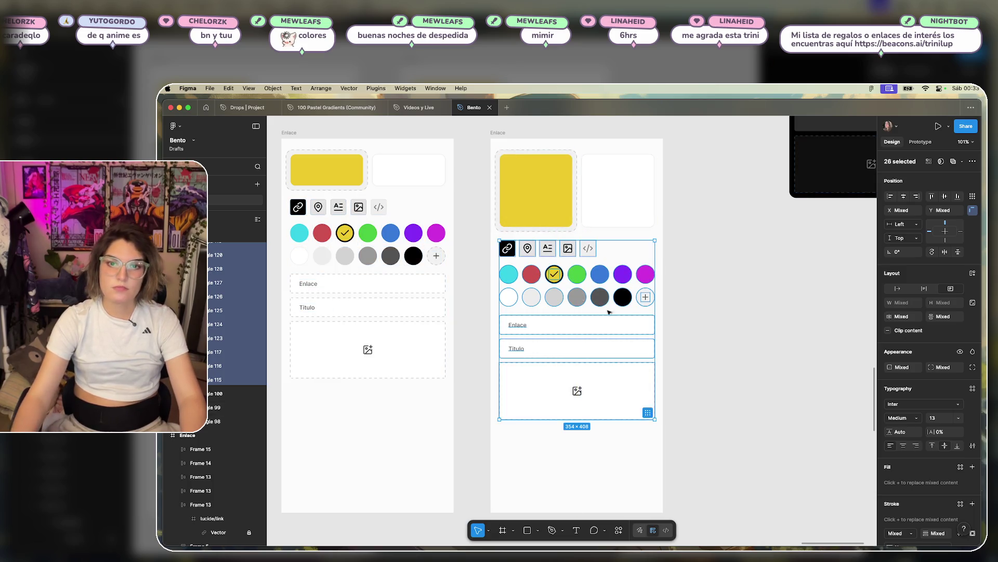
{"action": "left_click", "coordinate": [737, 303]}
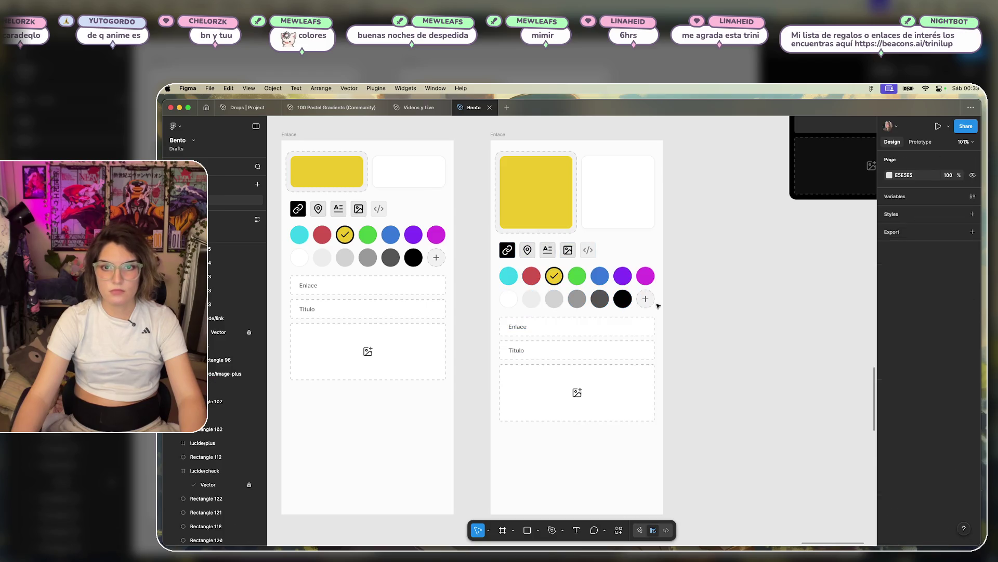
- Give the white colour swatch a black outline
{"action": "left_click", "coordinate": [510, 295]}
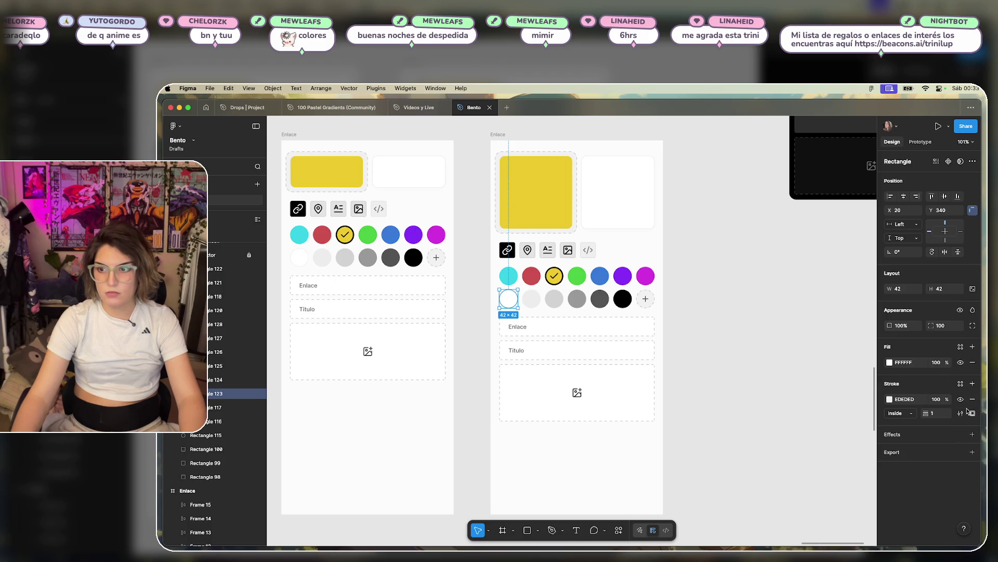
{"action": "left_click", "coordinate": [945, 413]}
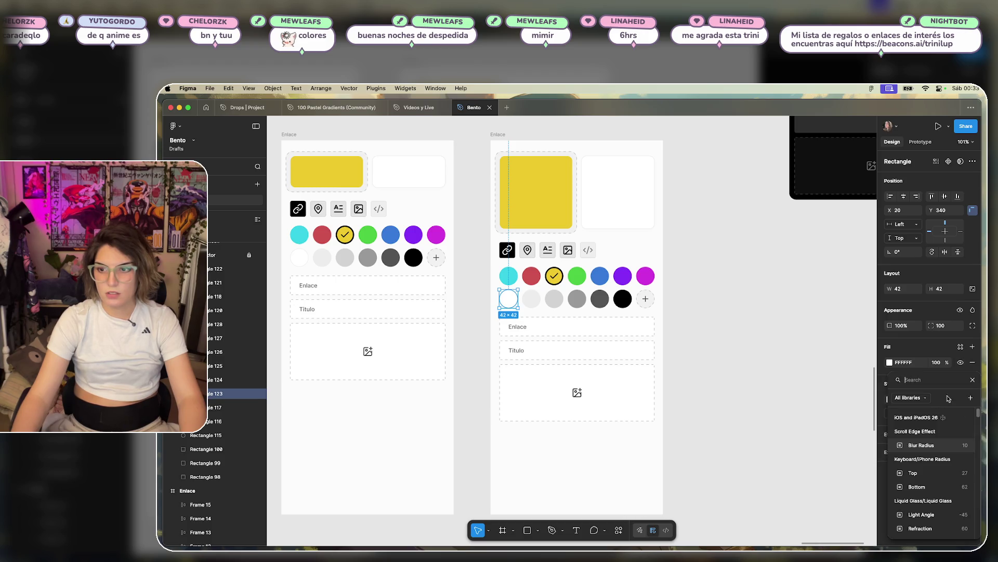
{"action": "key", "text": "Escape"}
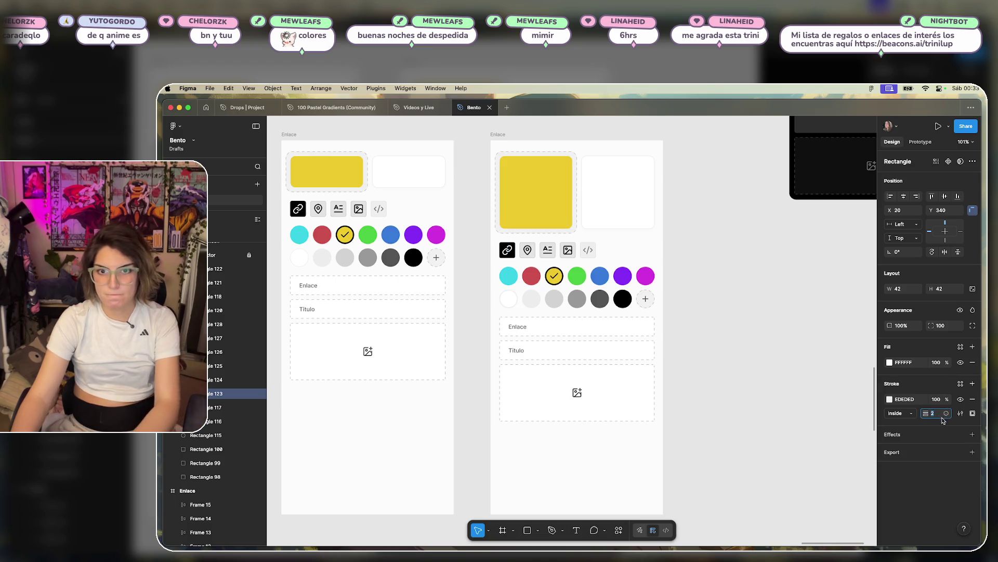
{"action": "left_click", "coordinate": [889, 399]}
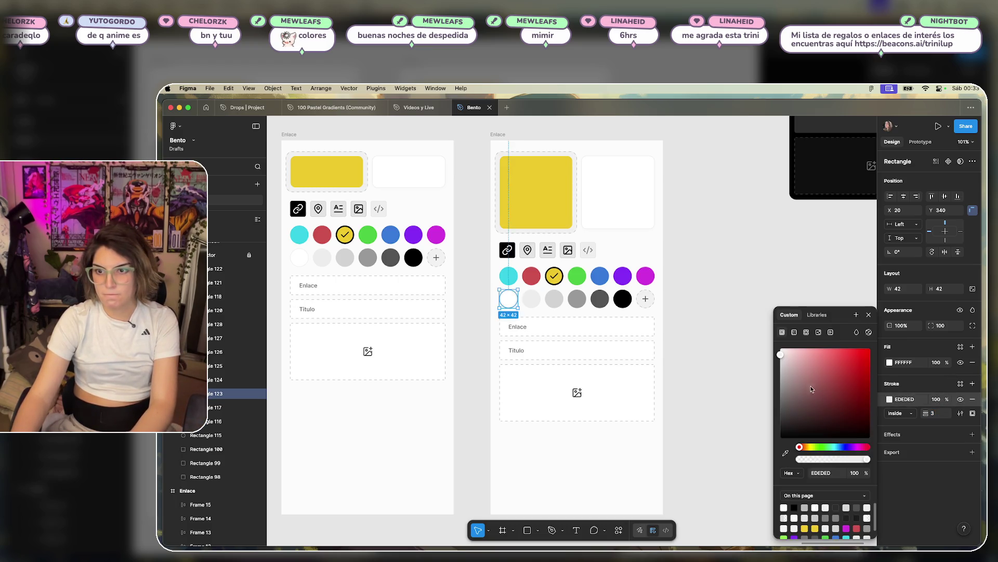
{"action": "left_click", "coordinate": [676, 408]}
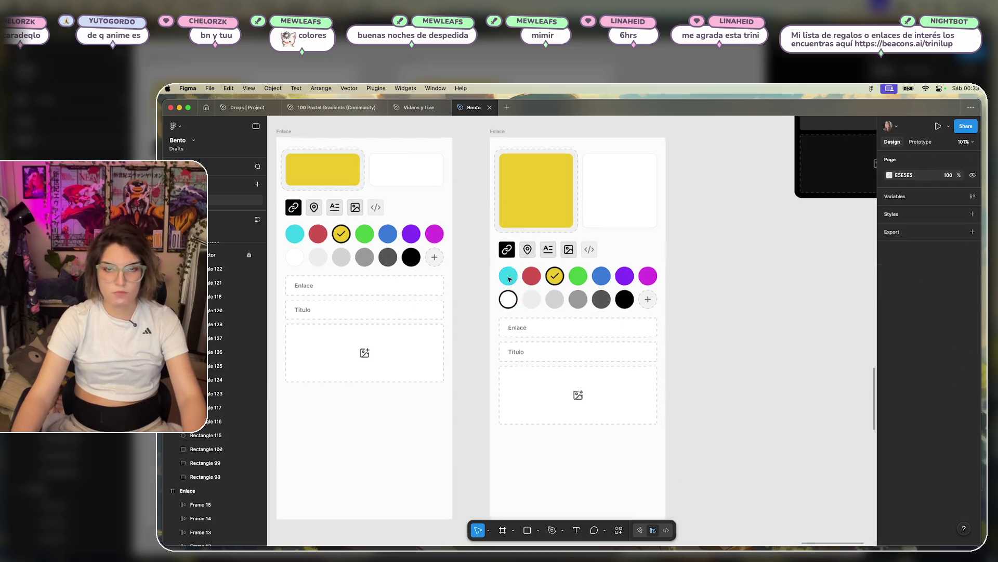
- Move the checkmark from the yellow circle onto the white one and remove the yellow circle's outline
{"action": "scroll", "coordinate": [505, 277], "scroll_direction": "up", "scroll_amount": 5}
{"action": "left_click", "coordinate": [643, 273]}
{"action": "mouse_move", "coordinate": [643, 274]}
{"action": "left_mouse_down"}
{"action": "mouse_move", "coordinate": [549, 337]}
{"action": "mouse_move", "coordinate": [517, 341]}
{"action": "left_mouse_up"}
{"action": "left_click", "coordinate": [659, 262]}
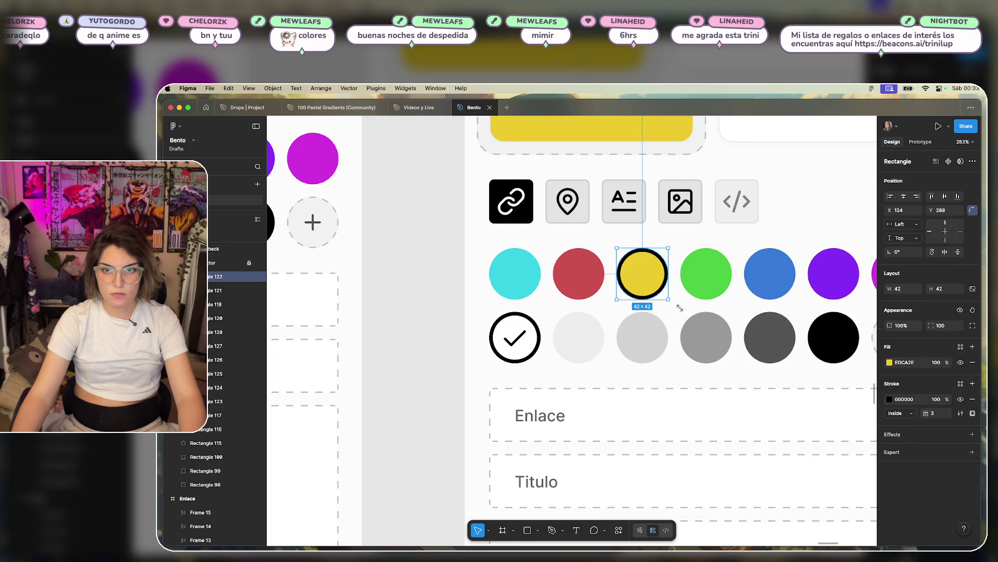
{"action": "left_click", "coordinate": [972, 399]}
- Select the white circle that now holds the checkmark
{"action": "left_click", "coordinate": [449, 281]}
{"action": "scroll", "coordinate": [449, 281], "scroll_direction": "down", "scroll_amount": 5}
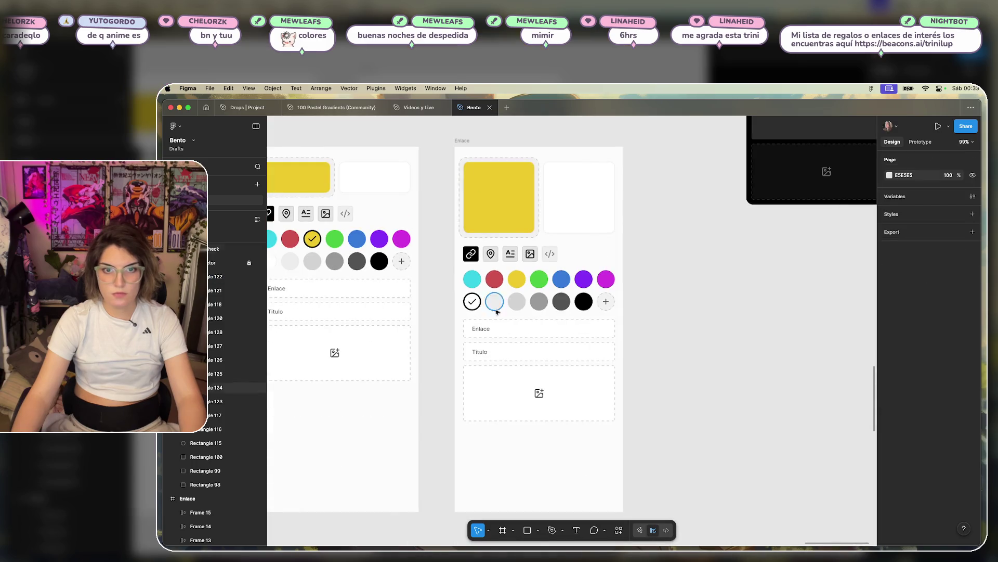
{"action": "left_click", "coordinate": [474, 301]}
{"action": "left_click", "coordinate": [439, 305]}
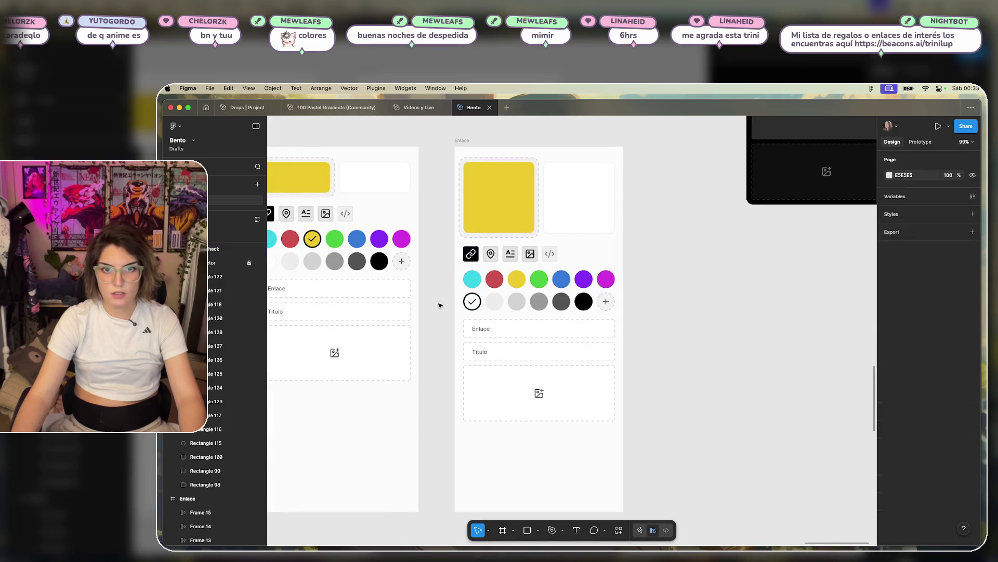
{"action": "left_click", "coordinate": [482, 308]}
{"action": "scroll", "coordinate": [479, 304], "scroll_direction": "up", "scroll_amount": 3}
{"action": "left_click", "coordinate": [479, 304]}
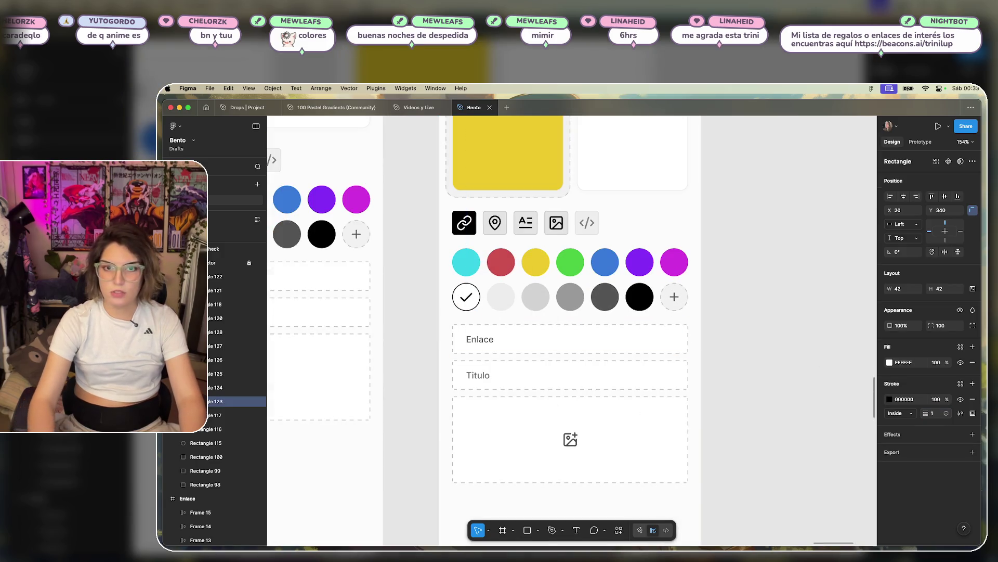
- Remove the outline from the yellow checked circle
{"action": "left_click", "coordinate": [437, 268]}
{"action": "scroll", "coordinate": [520, 312], "scroll_direction": "left", "scroll_amount": 5}
{"action": "scroll", "coordinate": [520, 312], "scroll_direction": "up", "scroll_amount": 2}
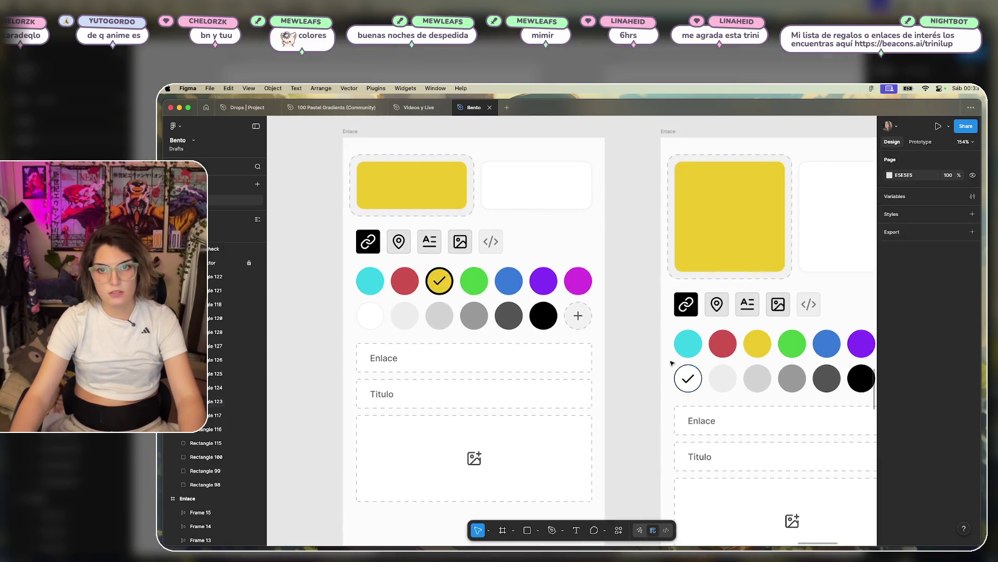
{"action": "left_click", "coordinate": [448, 293]}
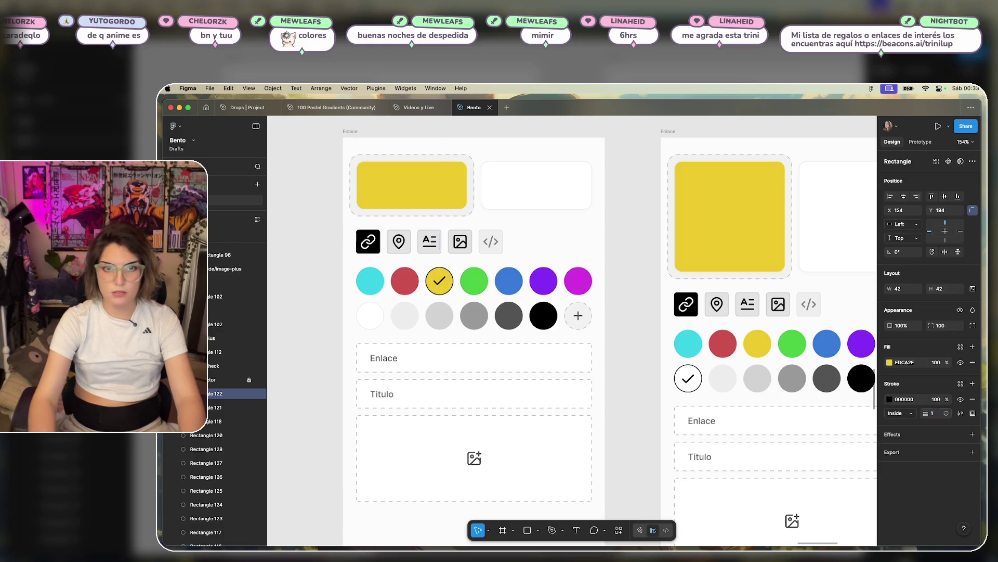
{"action": "left_click", "coordinate": [624, 309]}
{"action": "scroll", "coordinate": [621, 307], "scroll_direction": "down", "scroll_amount": 5}
{"action": "scroll", "coordinate": [572, 312], "scroll_direction": "right", "scroll_amount": 2}
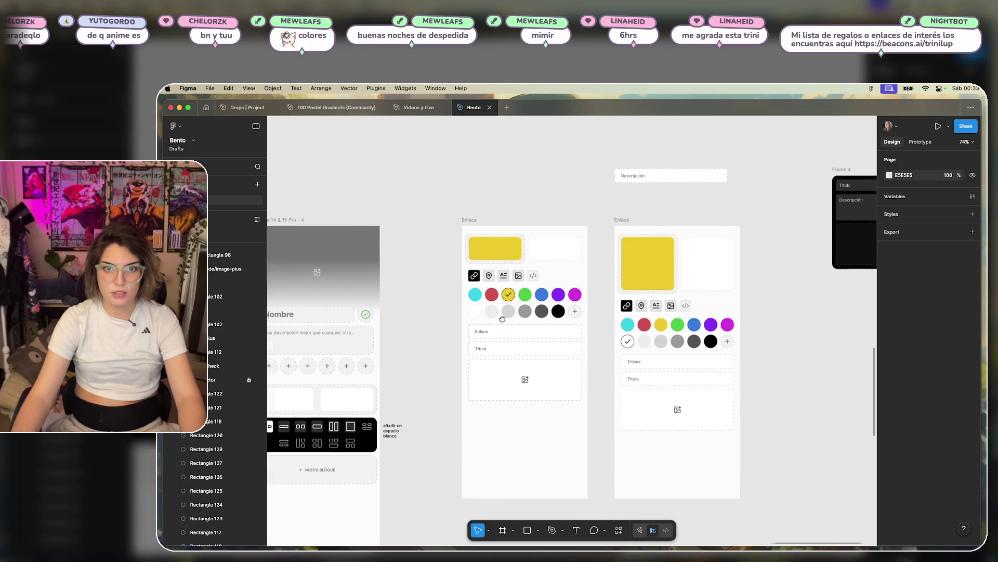
{"action": "scroll", "coordinate": [606, 314], "scroll_direction": "up", "scroll_amount": 10}
{"action": "left_click", "coordinate": [605, 315]}
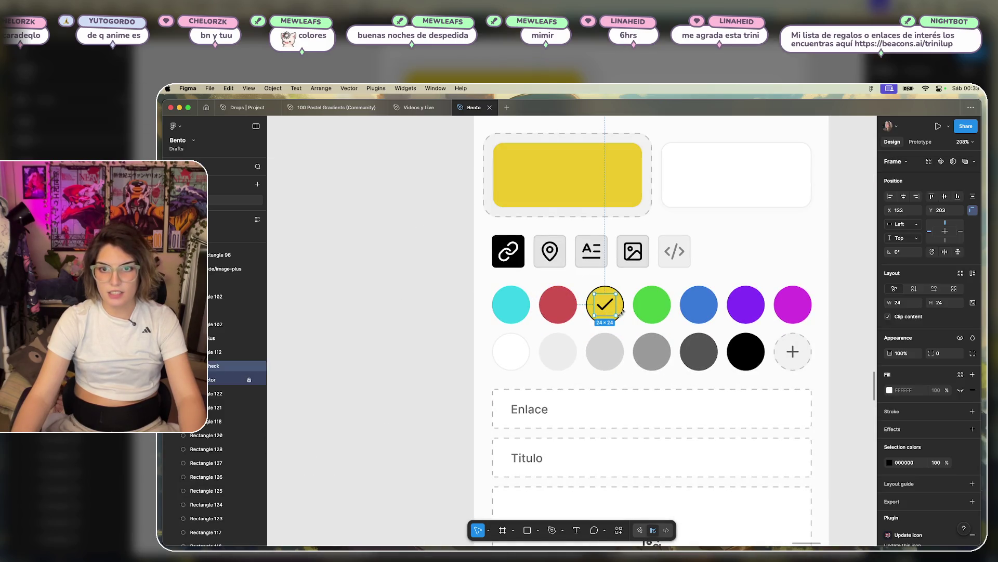
{"action": "left_click", "coordinate": [972, 399]}
{"action": "left_click", "coordinate": [832, 330]}
- Set the right frame's checked white circle outline to light grey EDEDED
{"action": "scroll", "coordinate": [481, 310], "scroll_direction": "up", "scroll_amount": 3}
{"action": "scroll", "coordinate": [543, 363], "scroll_direction": "down", "scroll_amount": 2}
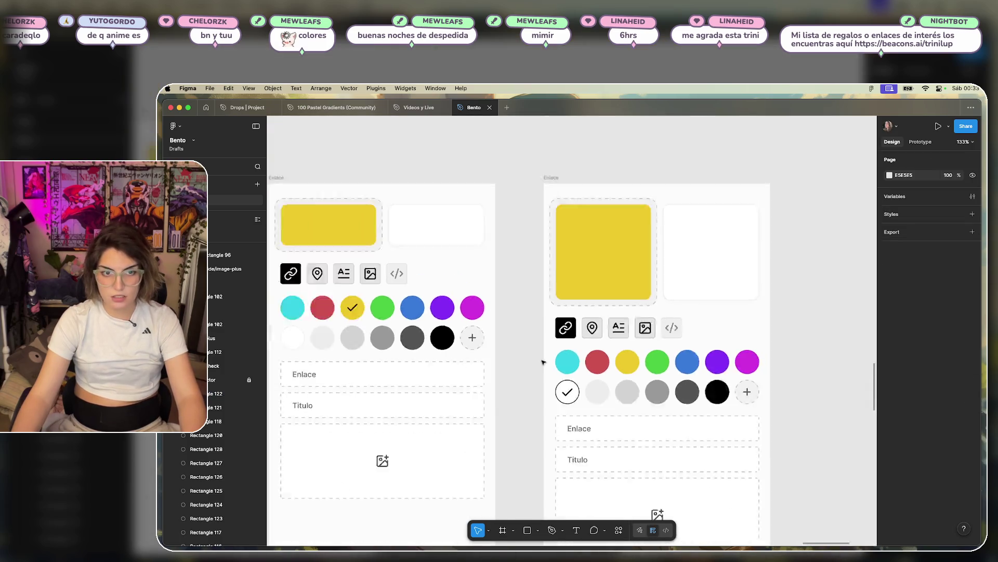
{"action": "scroll", "coordinate": [544, 362], "scroll_direction": "down", "scroll_amount": 3}
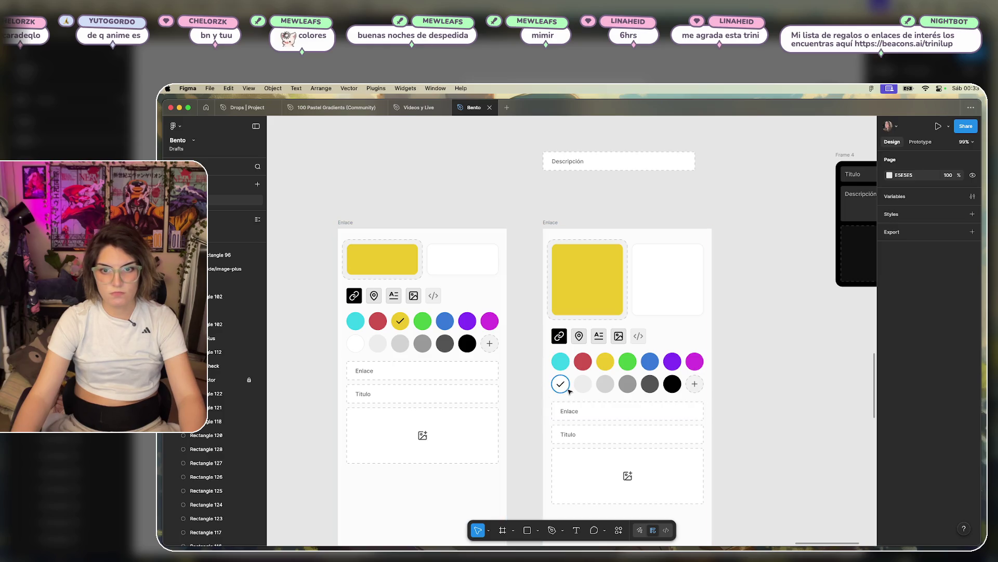
{"action": "left_click", "coordinate": [568, 390]}
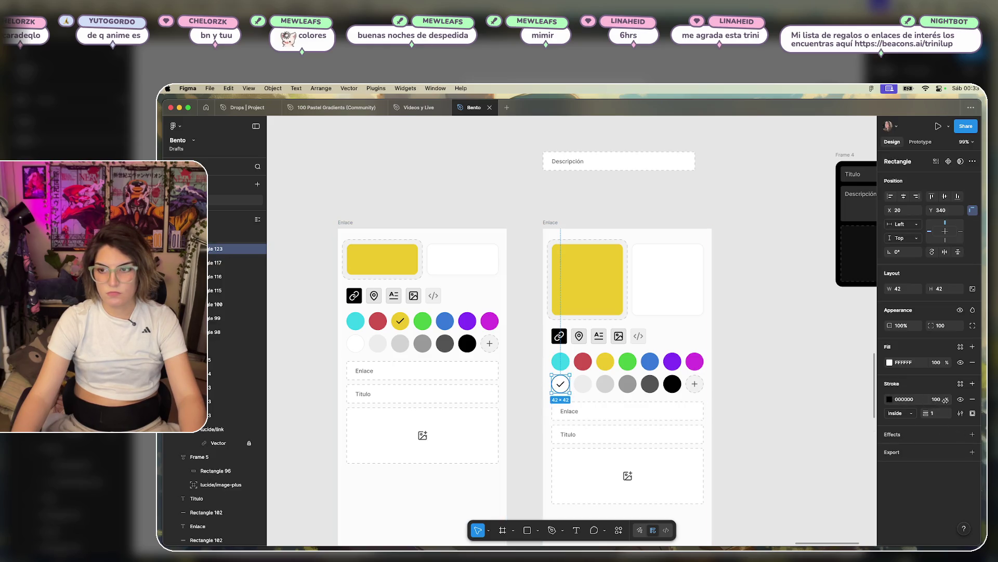
{"action": "scroll", "coordinate": [546, 373], "scroll_direction": "left", "scroll_amount": 5}
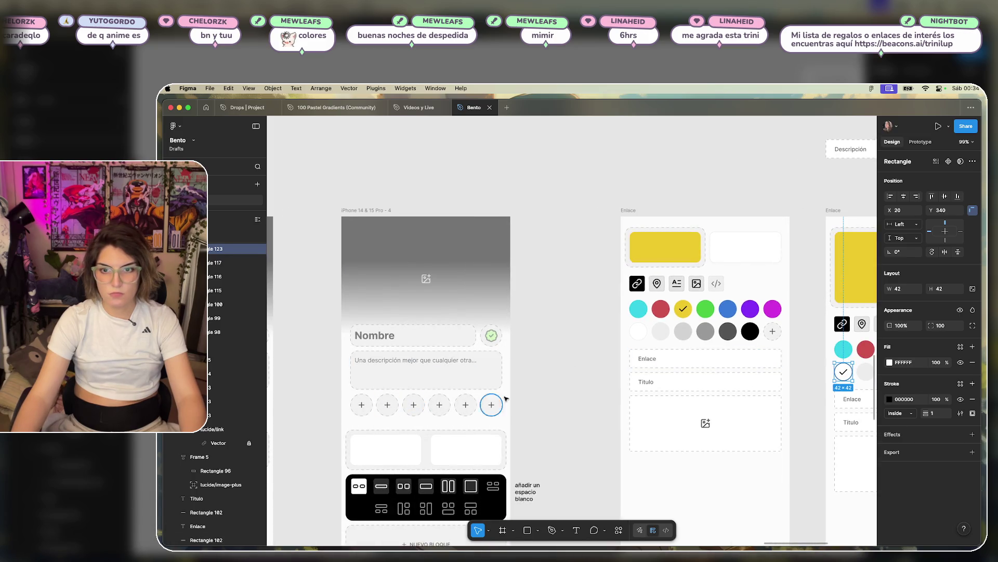
{"action": "left_click", "coordinate": [644, 332]}
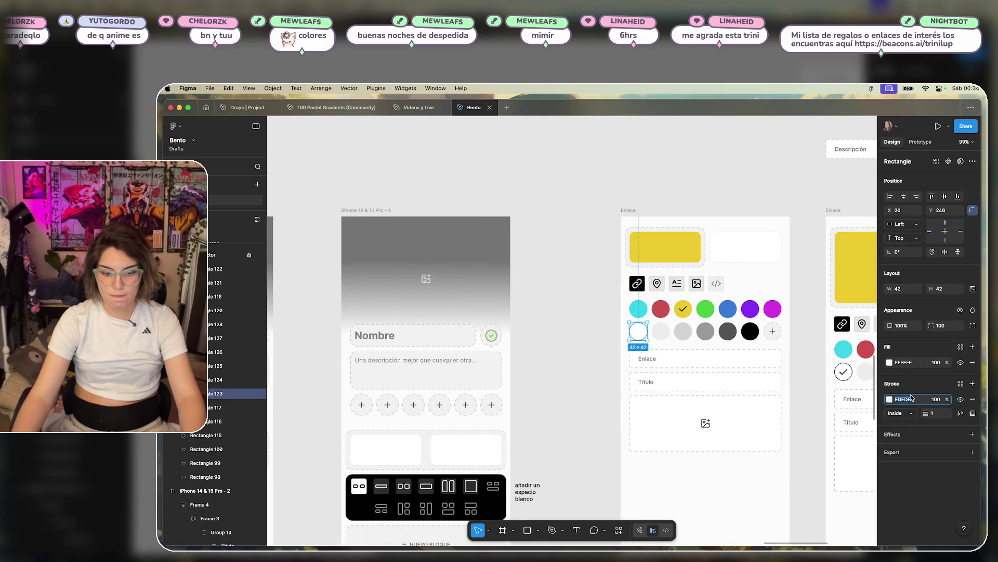
{"action": "scroll", "coordinate": [676, 348], "scroll_direction": "right", "scroll_amount": 4}
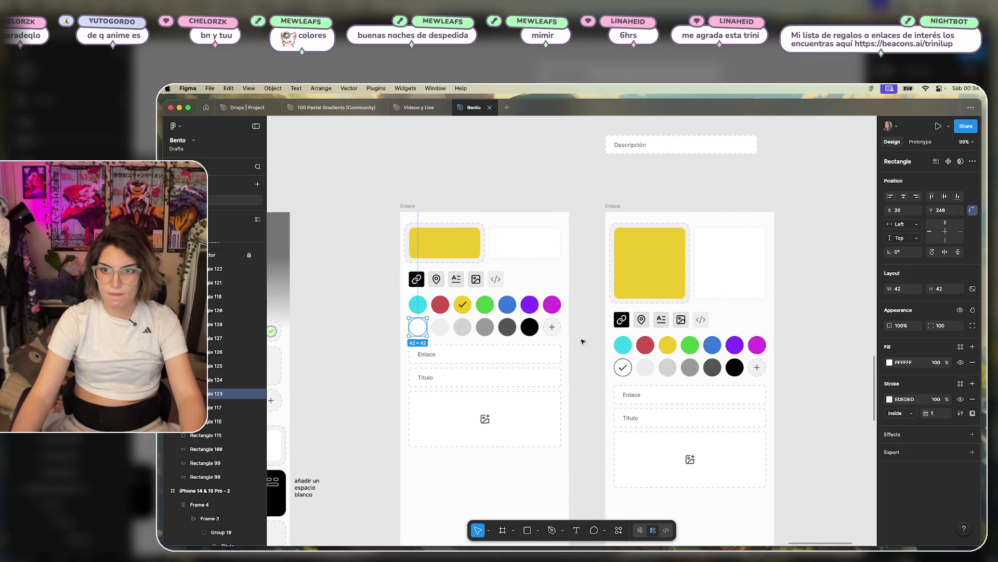
{"action": "left_click", "coordinate": [633, 369]}
{"action": "left_click", "coordinate": [908, 400]}
{"action": "type", "text": "EDEDED"}
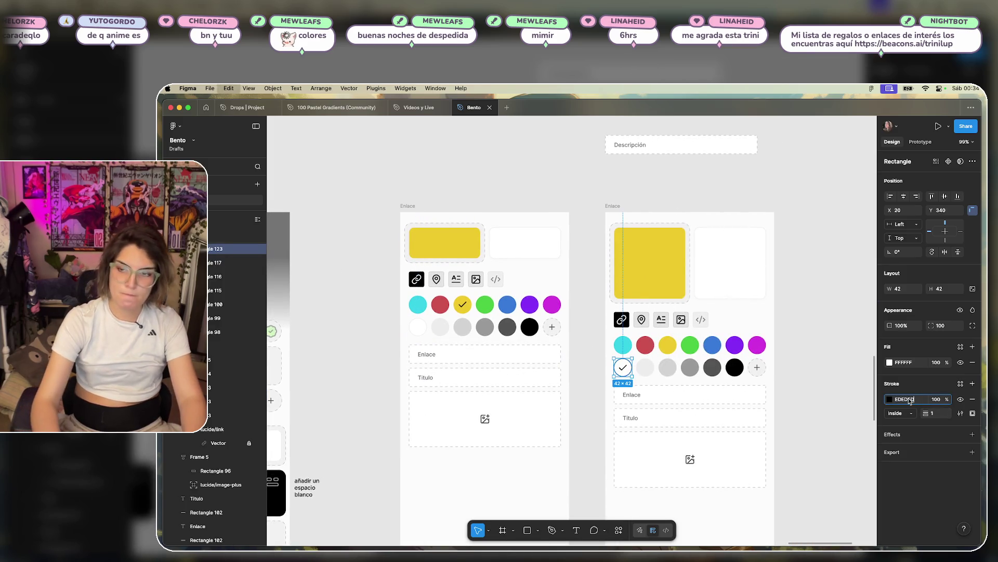
{"action": "key", "text": "Return"}
{"action": "left_click", "coordinate": [808, 335]}
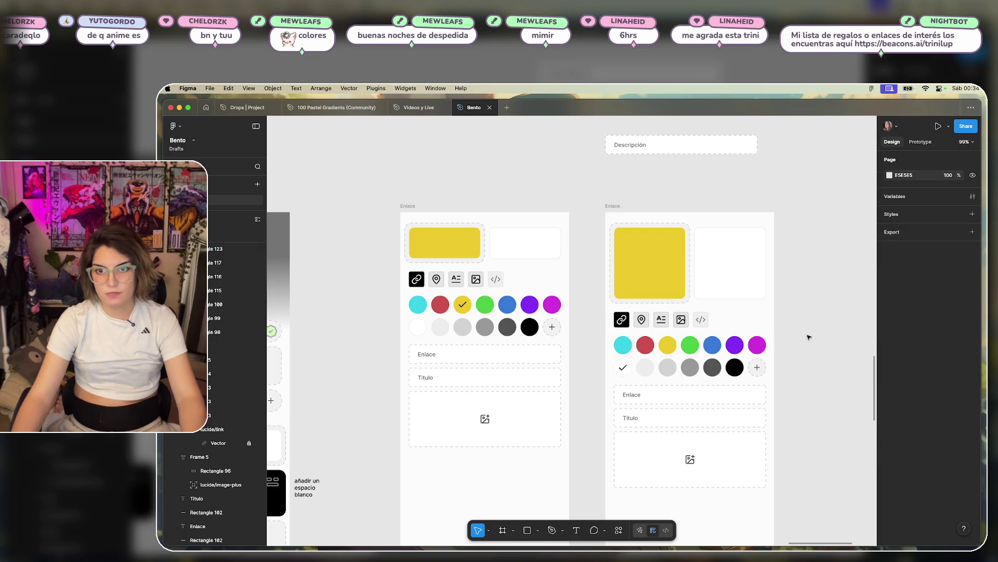
- Make the large yellow square white, with FFFFFF stroke and fill
{"action": "scroll", "coordinate": [810, 329], "scroll_direction": "up", "scroll_amount": 5}
{"action": "left_click", "coordinate": [501, 209]}
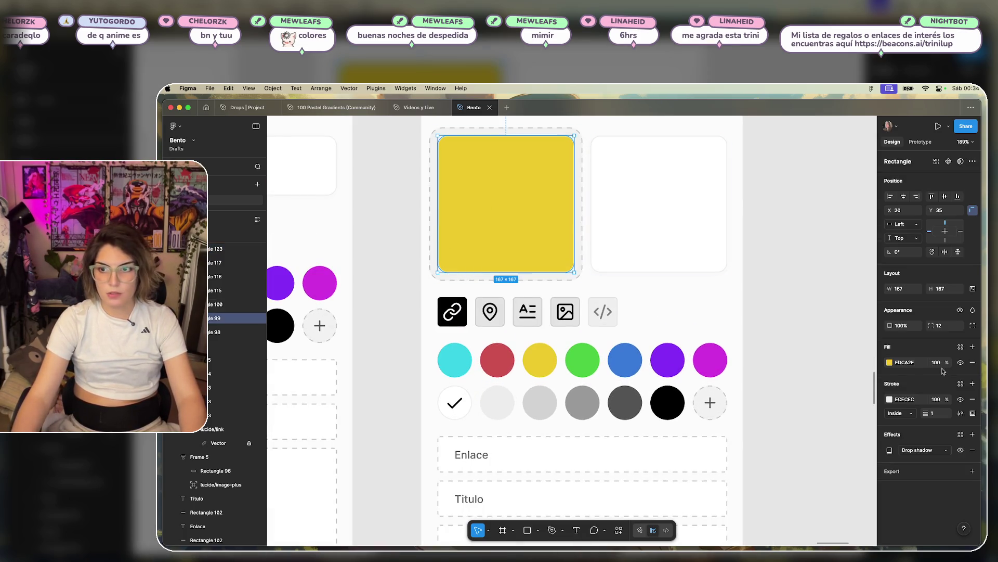
{"action": "type", "text": "FFFFFF"}
{"action": "key", "text": "Return"}
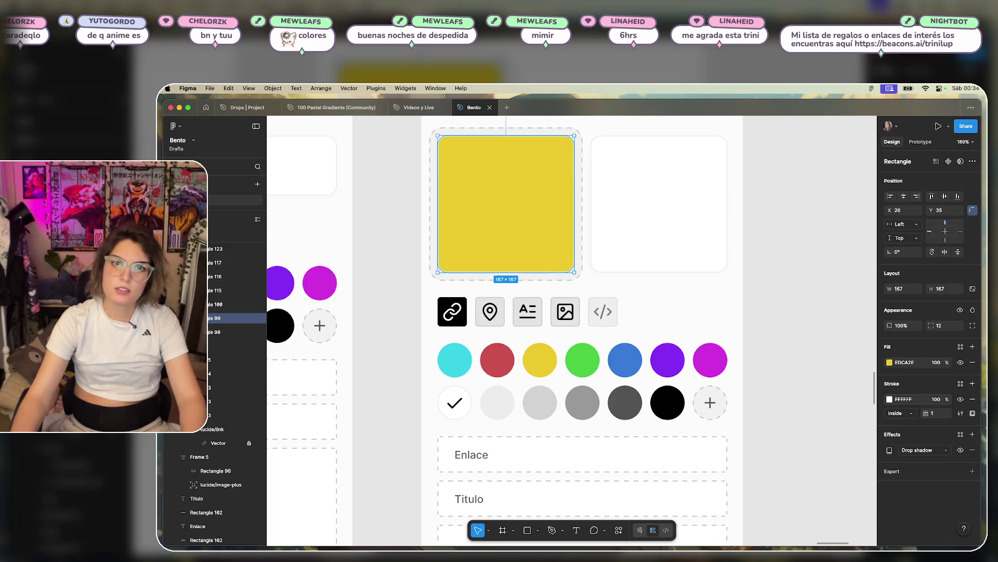
{"action": "type", "text": "FFFFFF"}
{"action": "key", "text": "Return"}
{"action": "left_click", "coordinate": [836, 257]}
- Move the Descripción field into the frame below Título and lower the image box
{"action": "scroll", "coordinate": [790, 289], "scroll_direction": "down", "scroll_amount": 5}
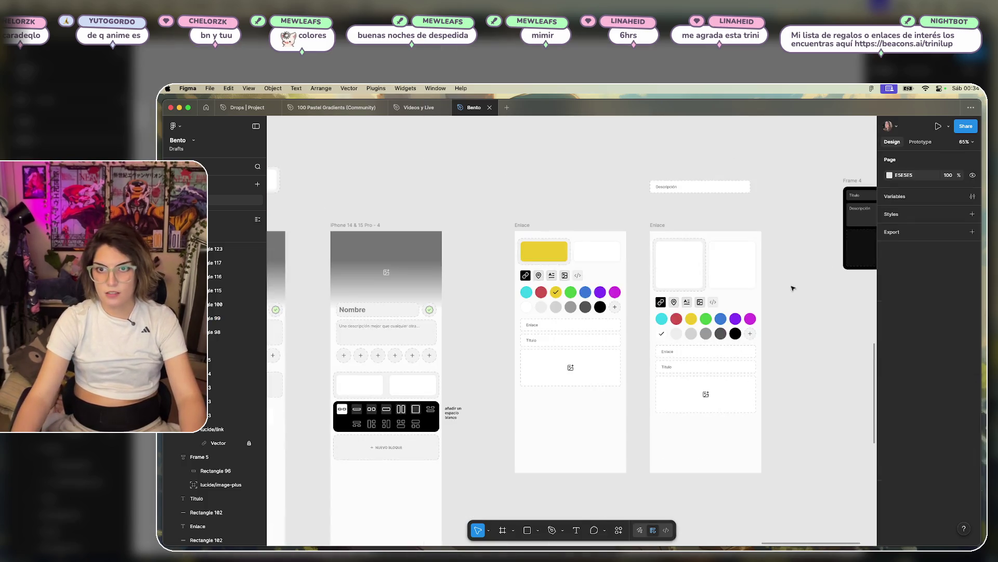
{"action": "scroll", "coordinate": [600, 204], "scroll_direction": "right", "scroll_amount": 4}
{"action": "left_click", "coordinate": [588, 183]}
{"action": "mouse_move", "coordinate": [588, 183]}
{"action": "left_mouse_down"}
{"action": "mouse_move", "coordinate": [611, 412]}
{"action": "mouse_move", "coordinate": [589, 418]}
{"action": "mouse_move", "coordinate": [572, 368]}
{"action": "left_mouse_up"}
{"action": "scroll", "coordinate": [650, 391], "scroll_direction": "up", "scroll_amount": 5}
{"action": "mouse_move", "coordinate": [714, 354]}
{"action": "left_mouse_down"}
{"action": "mouse_move", "coordinate": [678, 382]}
{"action": "mouse_move", "coordinate": [572, 416]}
{"action": "mouse_move", "coordinate": [630, 396]}
{"action": "mouse_move", "coordinate": [622, 447]}
{"action": "left_mouse_up"}
{"action": "mouse_move", "coordinate": [658, 375]}
{"action": "left_mouse_down"}
{"action": "mouse_move", "coordinate": [461, 348]}
{"action": "mouse_move", "coordinate": [489, 361]}
{"action": "left_mouse_up"}
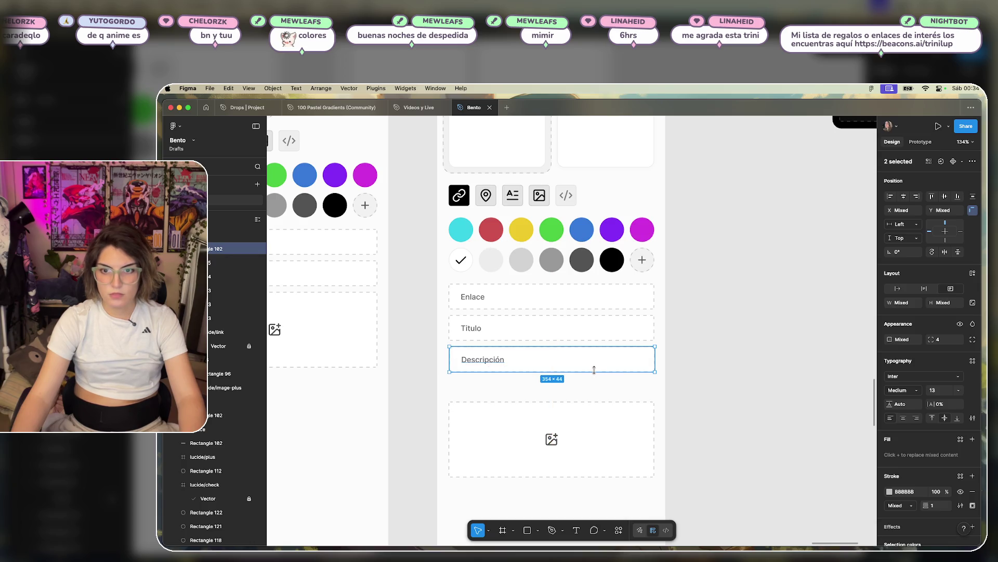
- Check the spacing so the image box sits 40 px below the fields
{"action": "scroll", "coordinate": [595, 370], "scroll_direction": "up", "scroll_amount": 5}
{"action": "key", "text": "alt"}
{"action": "scroll", "coordinate": [635, 363], "scroll_direction": "down", "scroll_amount": 5}
{"action": "mouse_move", "coordinate": [780, 417]}
{"action": "left_mouse_down"}
{"action": "mouse_move", "coordinate": [528, 494]}
{"action": "mouse_move", "coordinate": [612, 441]}
{"action": "left_mouse_up"}
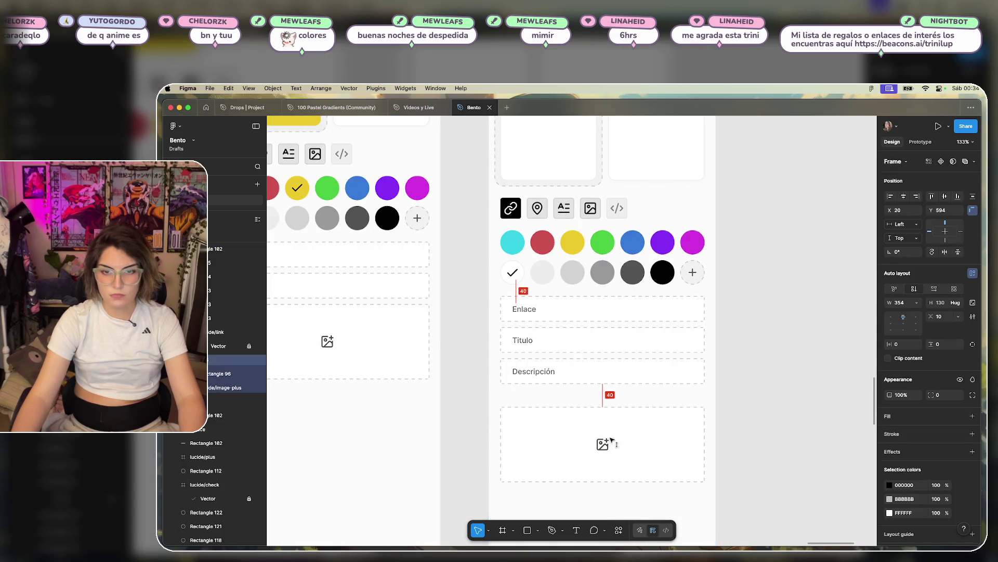
{"action": "left_click", "coordinate": [794, 408]}
{"action": "scroll", "coordinate": [796, 401], "scroll_direction": "down", "scroll_amount": 3}
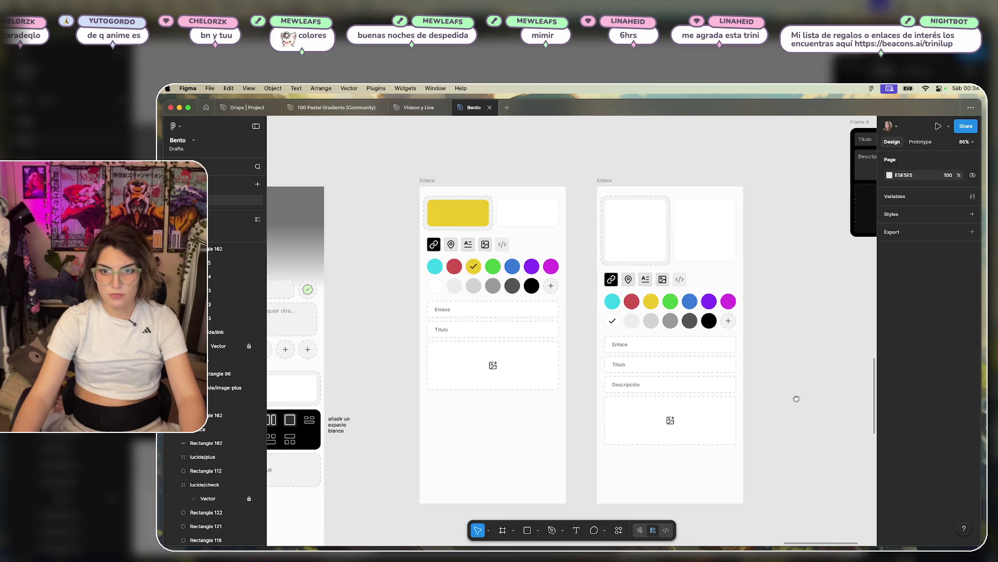
{"action": "left_click_drag", "start_coordinate": [796, 398], "coordinate": [603, 376]}
{"action": "scroll", "coordinate": [610, 319], "scroll_direction": "down", "scroll_amount": 3}
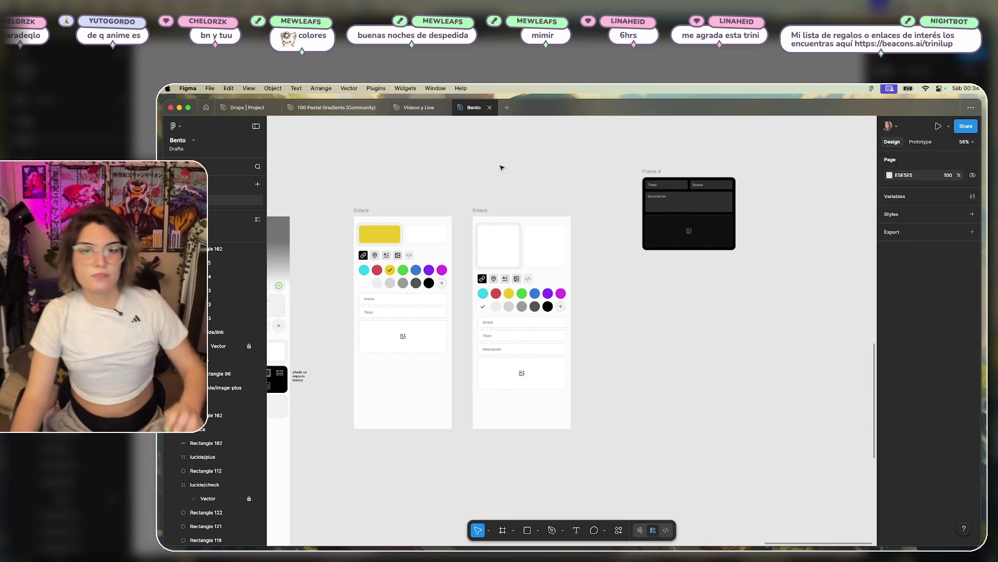
- Name the second frame 'Enlace grande' and delete Frame 4
{"action": "left_click", "coordinate": [478, 211]}
{"action": "type", "text": "grande"}
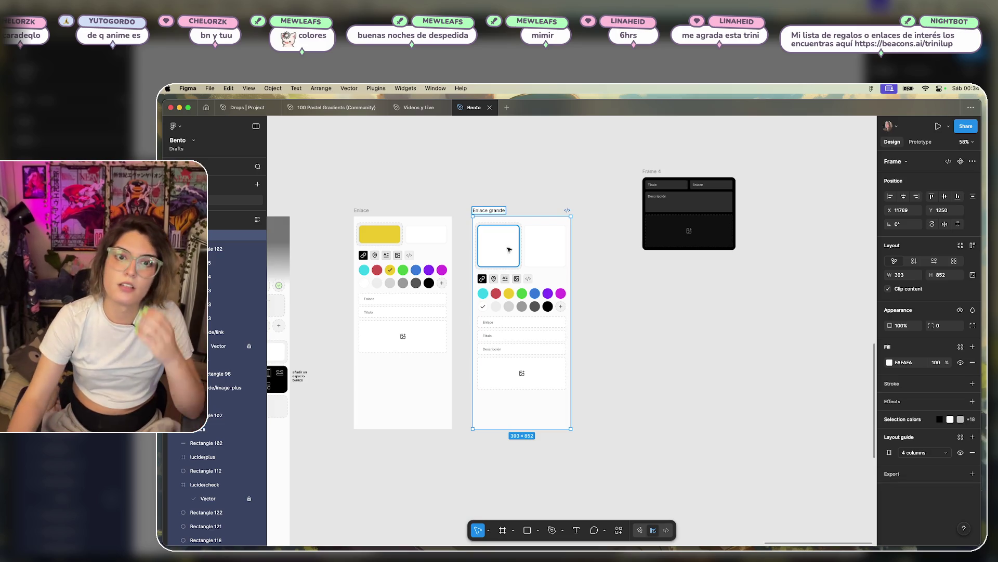
{"action": "left_click", "coordinate": [551, 183]}
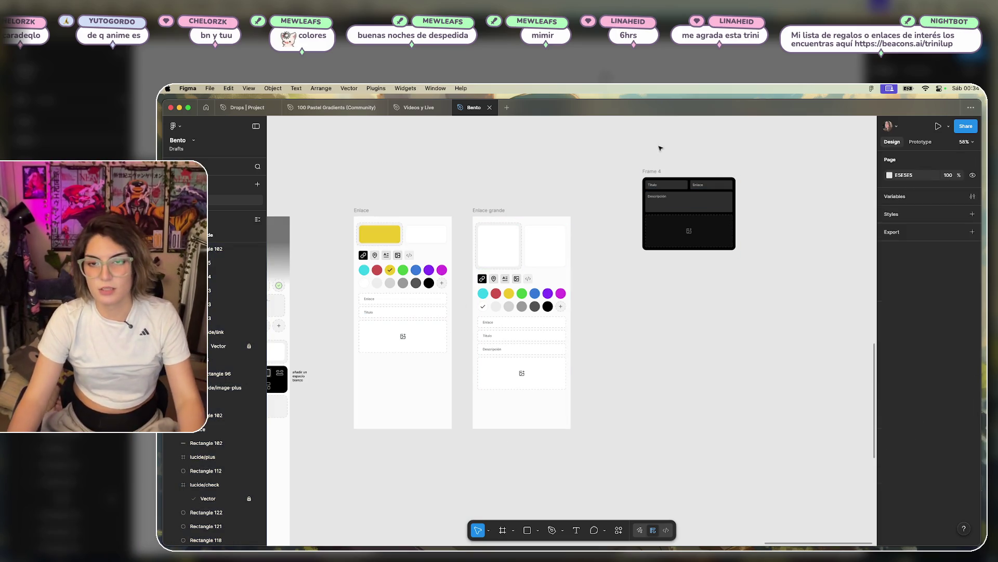
{"action": "left_click_drag", "start_coordinate": [659, 172], "coordinate": [805, 135]}
{"action": "scroll", "coordinate": [730, 170], "scroll_direction": "down", "scroll_amount": 5}
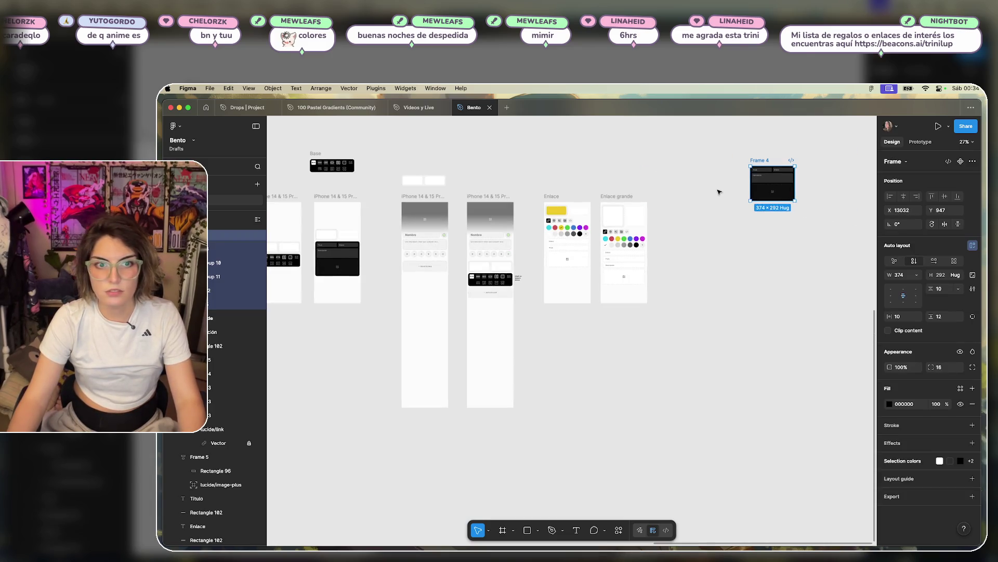
{"action": "key", "text": "Delete"}
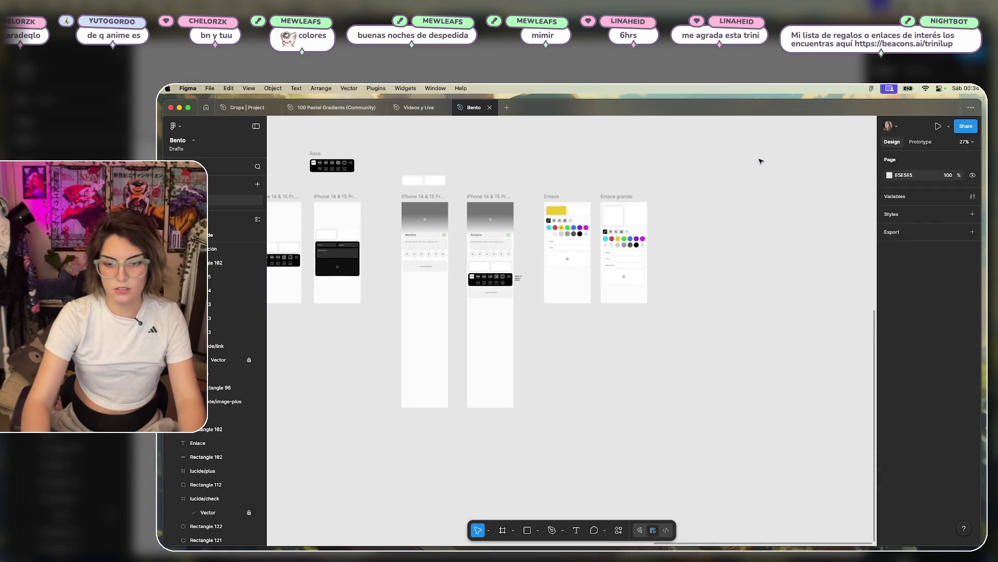
- Duplicate the Enlace grande frame to its right
{"action": "scroll", "coordinate": [675, 190], "scroll_direction": "up", "scroll_amount": 5}
{"action": "left_click", "coordinate": [494, 187]}
{"action": "left_click_drag", "start_coordinate": [494, 188], "coordinate": [604, 190]}
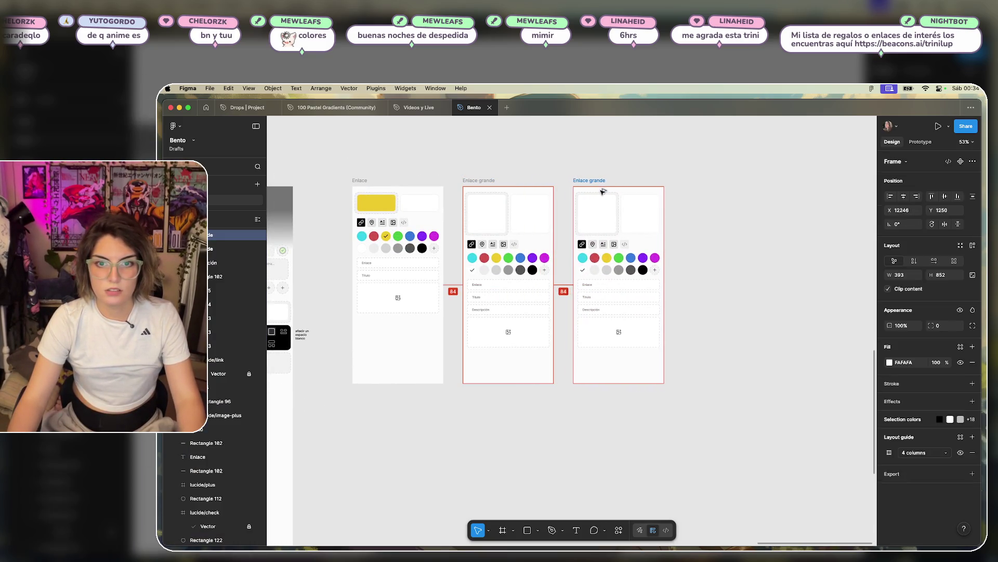
{"action": "left_click", "coordinate": [667, 304]}
- Zoom in on the copy's icon row and select the location tab
{"action": "scroll", "coordinate": [668, 304], "scroll_direction": "up", "scroll_amount": 5}
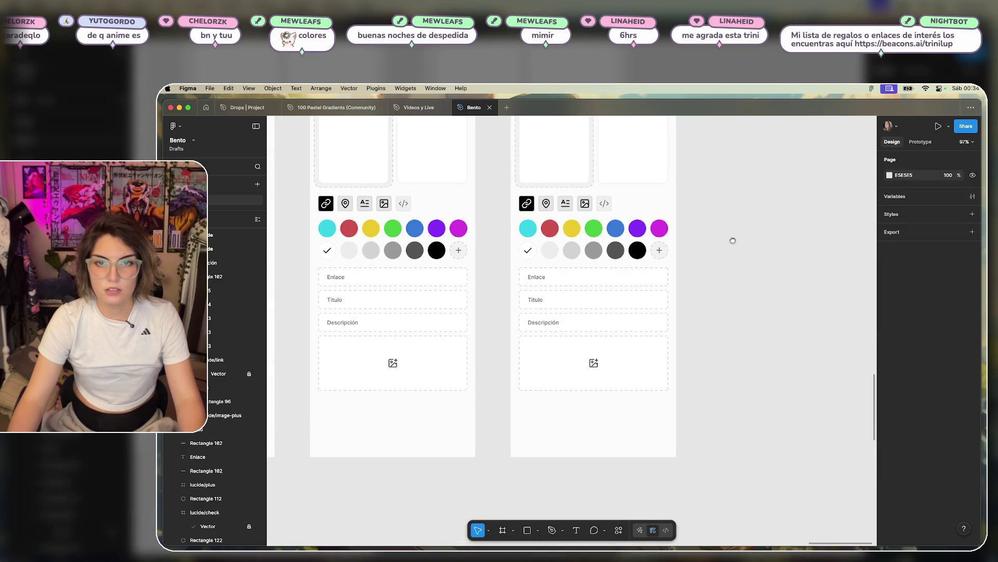
{"action": "scroll", "coordinate": [551, 235], "scroll_direction": "up", "scroll_amount": 1}
{"action": "left_click", "coordinate": [556, 231]}
{"action": "scroll", "coordinate": [555, 232], "scroll_direction": "up", "scroll_amount": 5}
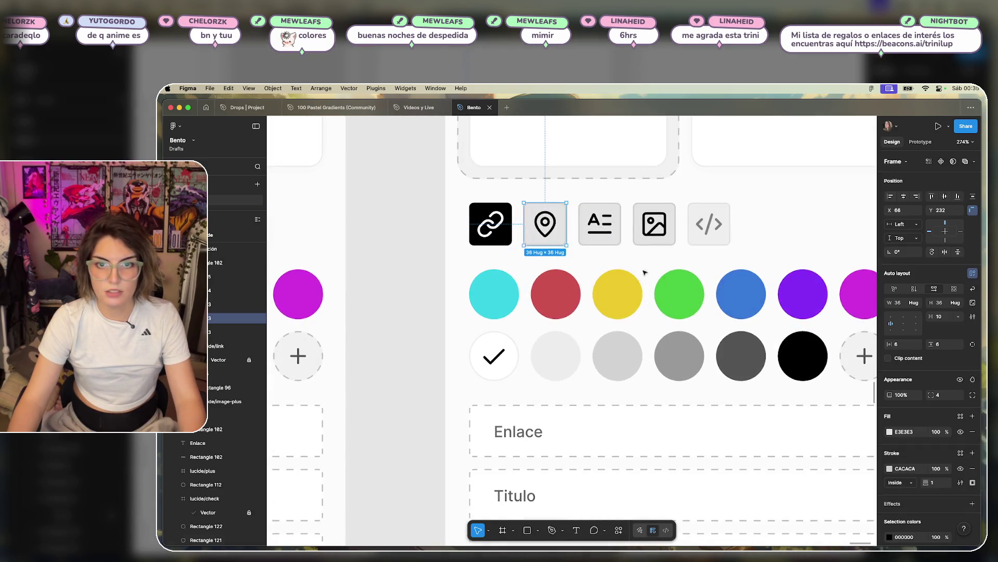
- Give the location tab a 000000 fill and stroke at 100% opacity
{"action": "left_click", "coordinate": [508, 234]}
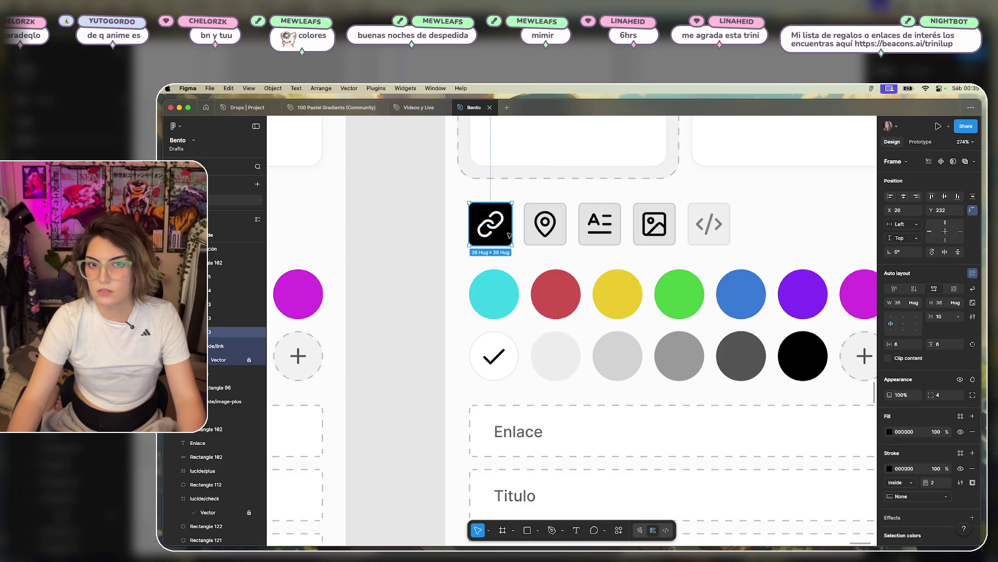
{"action": "left_click", "coordinate": [541, 235]}
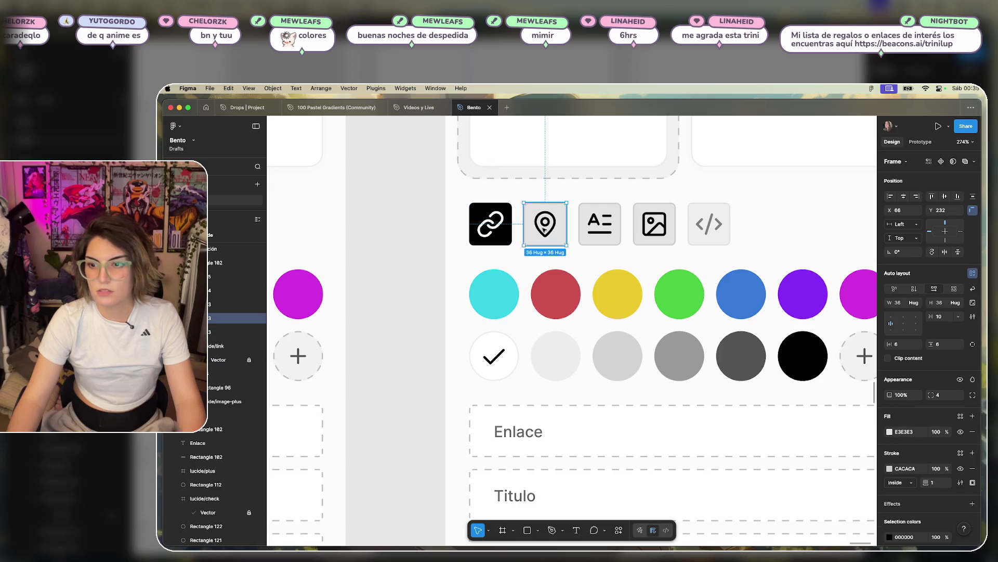
{"action": "left_click", "coordinate": [906, 431]}
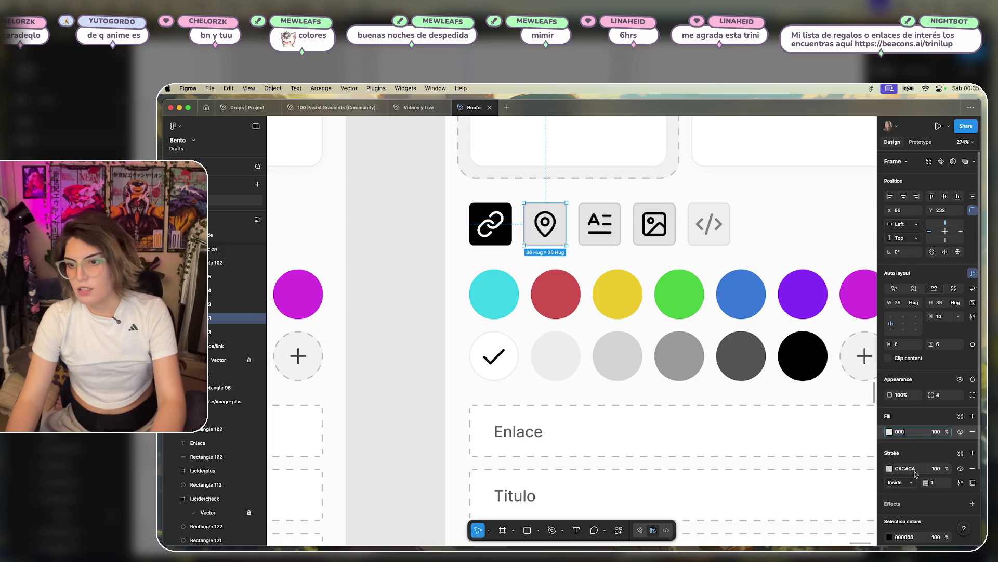
{"action": "left_click", "coordinate": [915, 468]}
{"action": "left_click", "coordinate": [921, 433]}
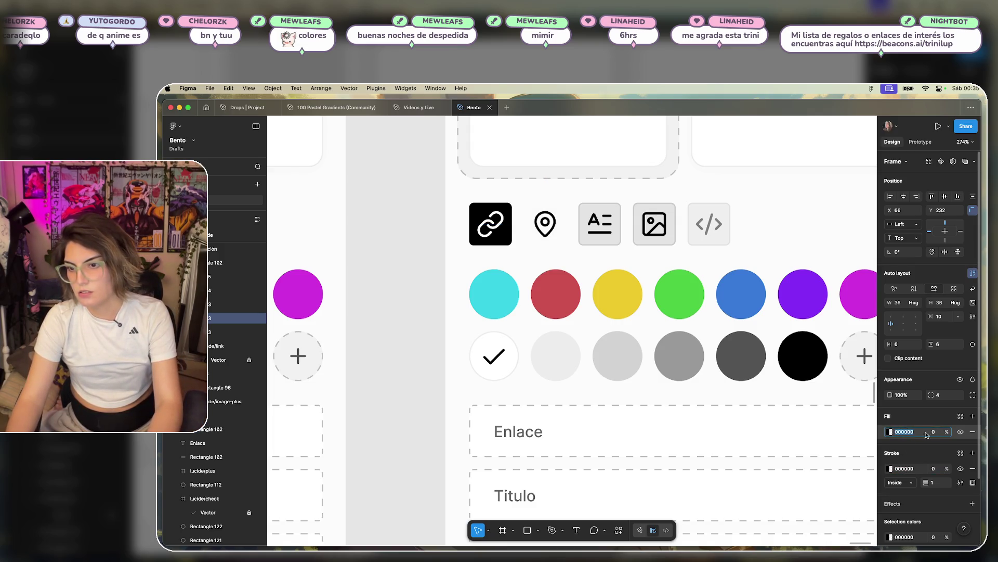
{"action": "type", "text": "100"}
{"action": "key", "text": "Return"}
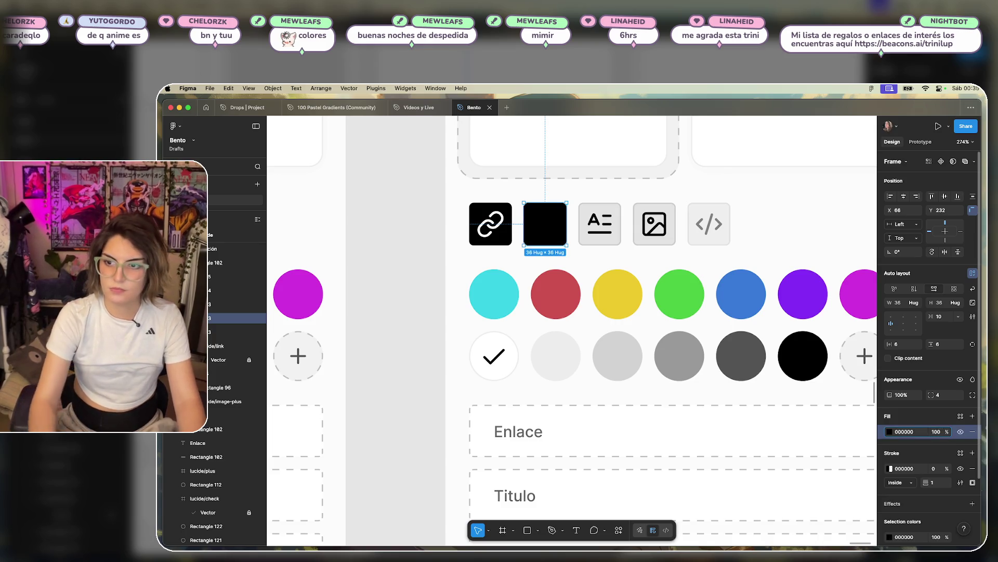
{"action": "left_click", "coordinate": [934, 469]}
{"action": "type", "text": "100"}
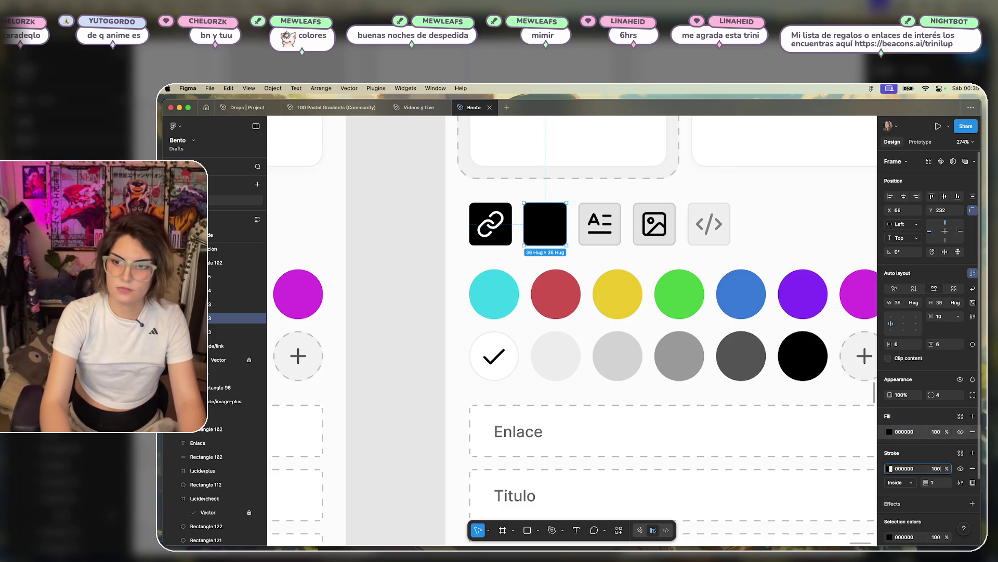
{"action": "key", "text": "Return"}
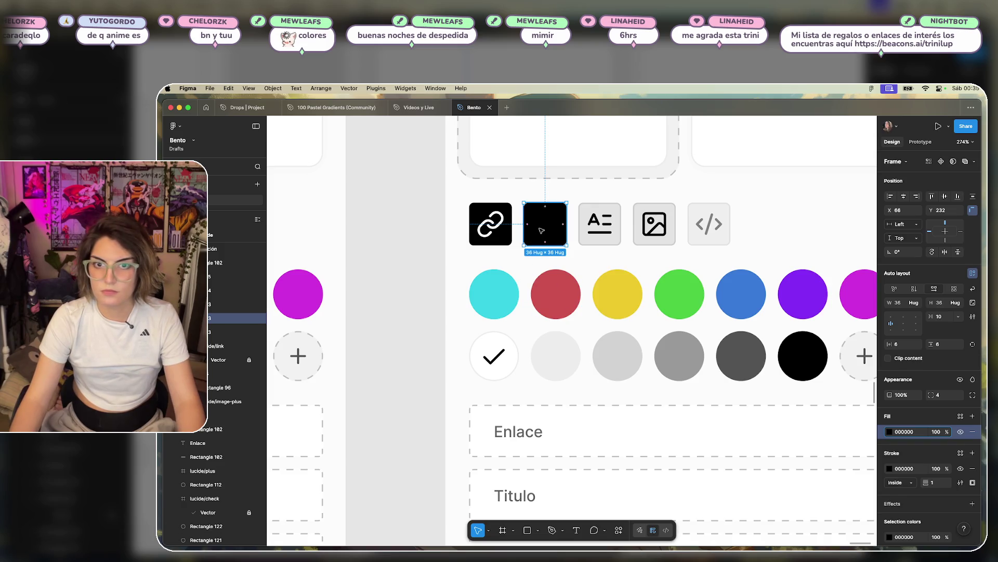
- Make the map-pin icon white and the link icon black
{"action": "double_click", "coordinate": [541, 230]}
{"action": "type", "text": "fff"}
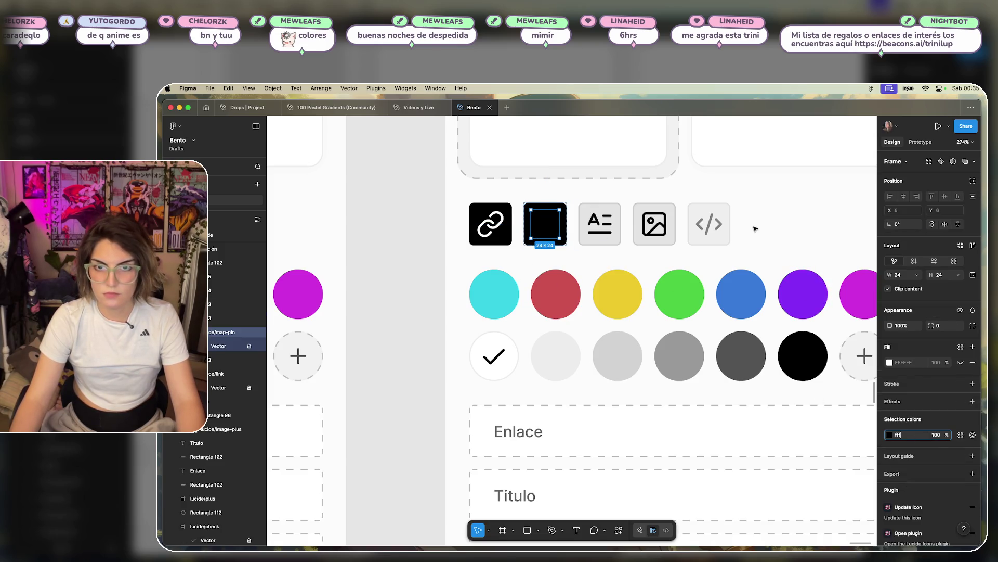
{"action": "left_click", "coordinate": [753, 225]}
{"action": "left_click", "coordinate": [503, 236]}
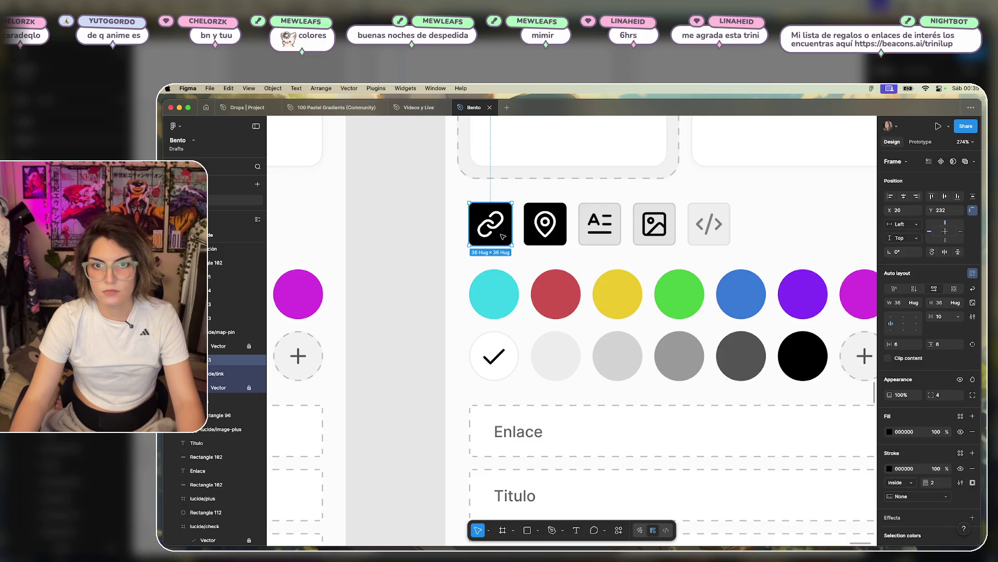
{"action": "double_click", "coordinate": [494, 224]}
{"action": "type", "text": "000"}
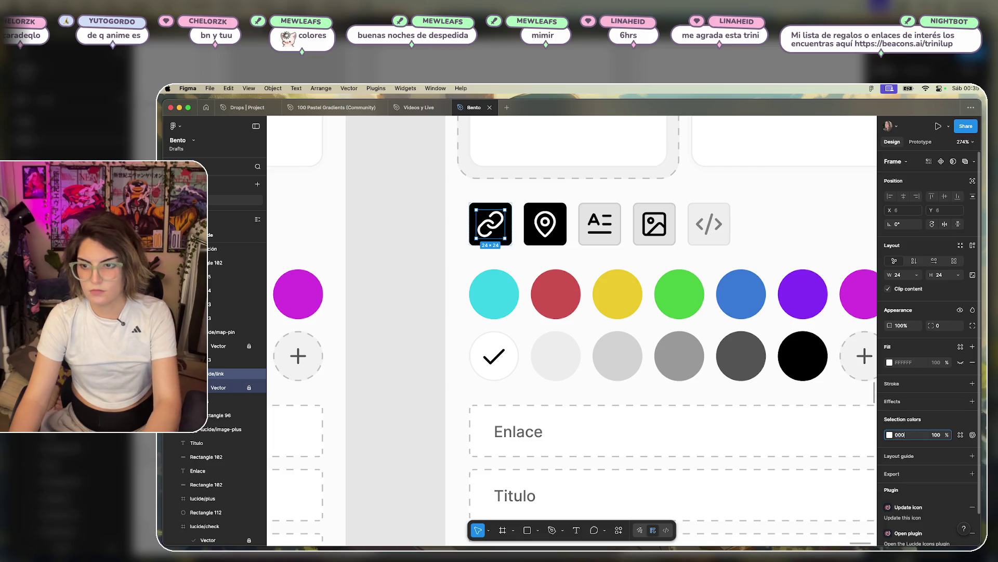
{"action": "key", "text": "Return"}
- Restyle the link tab as unselected with E3E3E3 fill and CACACA border
{"action": "left_click", "coordinate": [508, 227]}
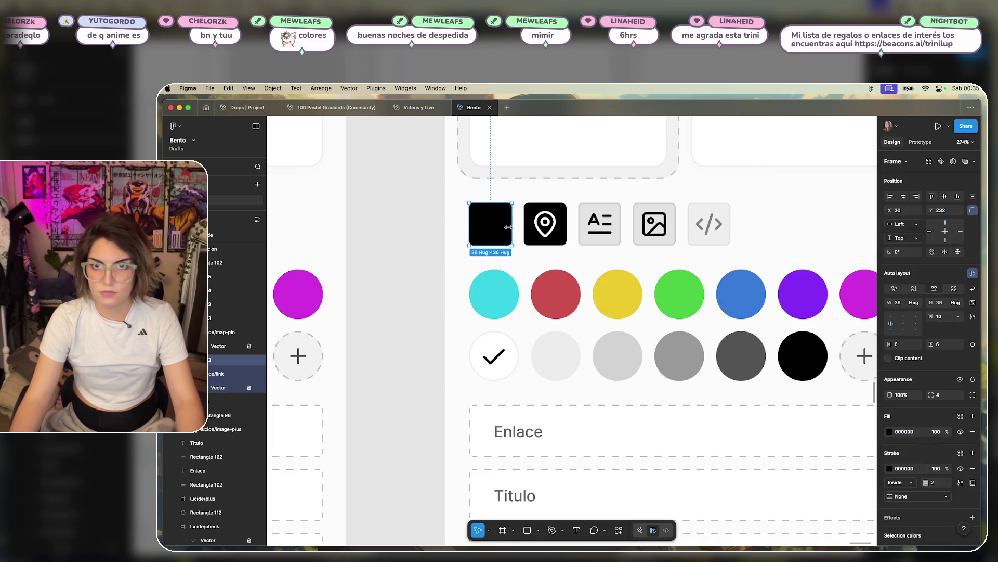
{"action": "left_click", "coordinate": [889, 432]}
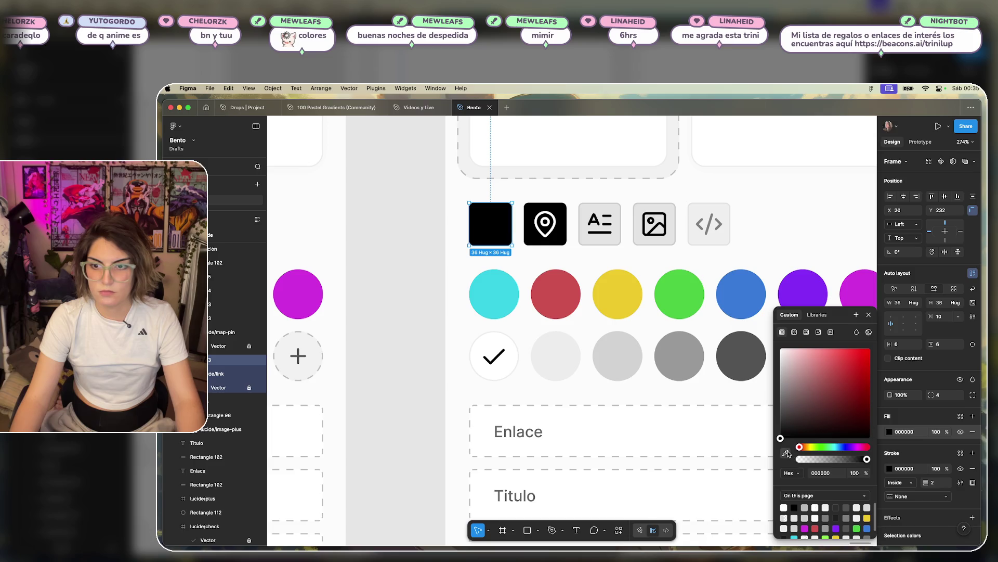
{"action": "left_click", "coordinate": [788, 453]}
{"action": "left_click", "coordinate": [606, 239]}
{"action": "left_click", "coordinate": [608, 237]}
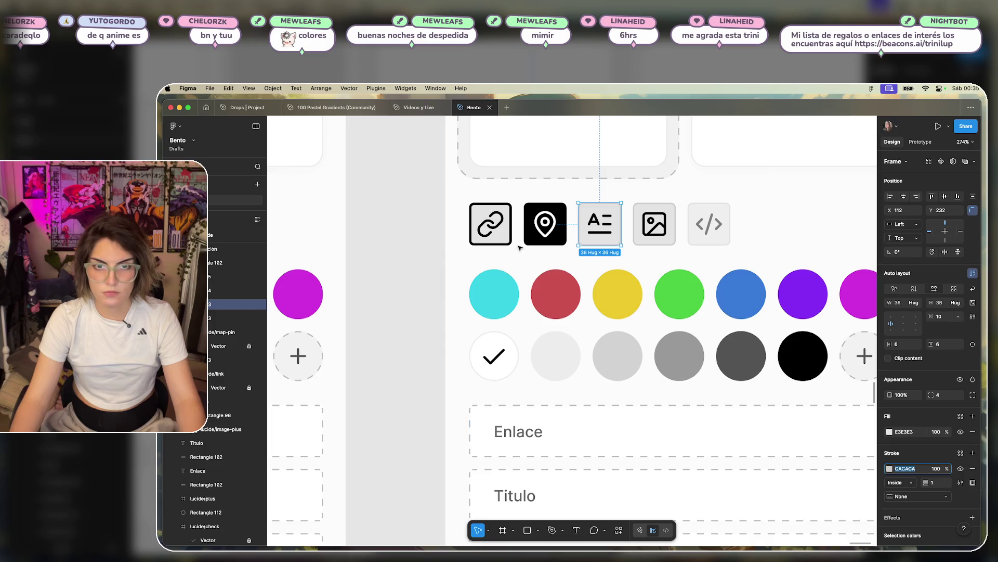
{"action": "left_click", "coordinate": [497, 240]}
{"action": "left_click", "coordinate": [903, 471]}
{"action": "type", "text": "CACACA"}
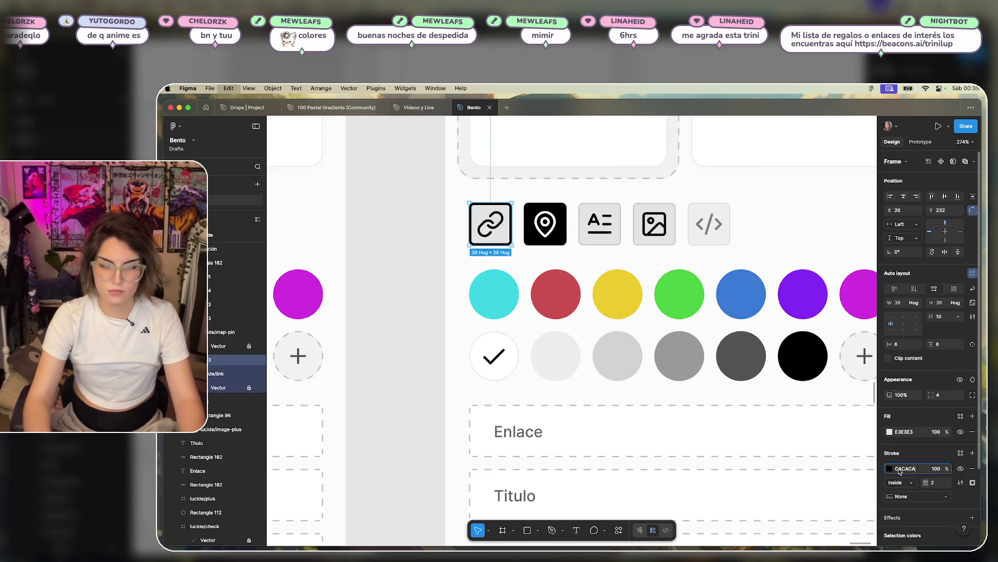
{"action": "key", "text": "Return"}
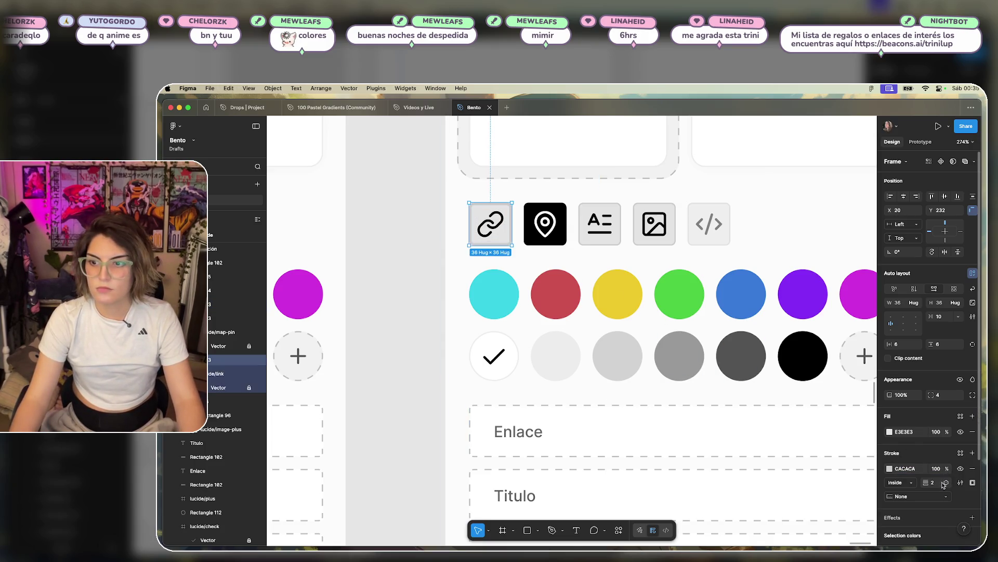
{"action": "left_click", "coordinate": [948, 483]}
{"action": "key", "text": "Escape"}
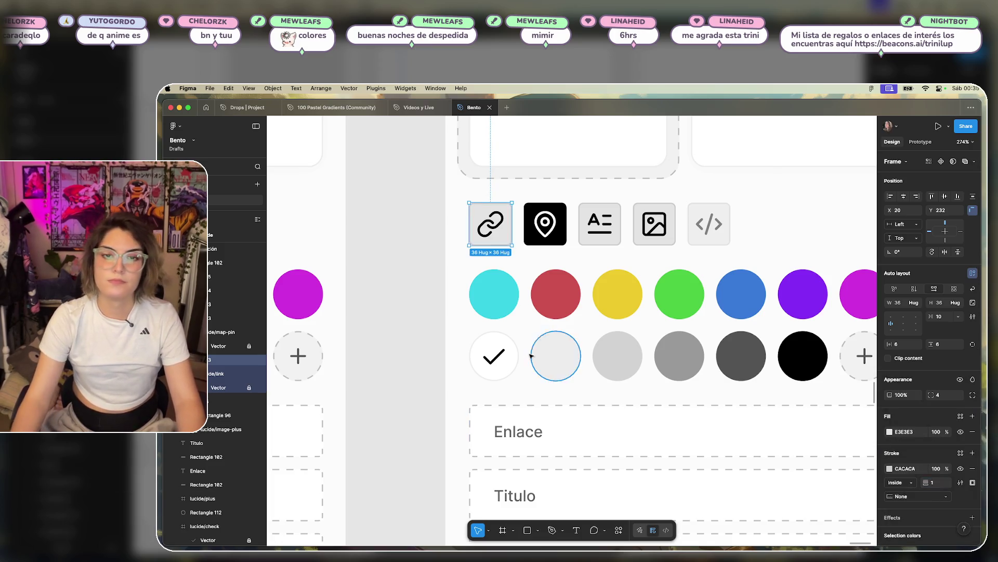
- Delete the 16 colour circles and the Título, Descripción and image boxes
{"action": "left_click", "coordinate": [420, 344]}
{"action": "scroll", "coordinate": [420, 344], "scroll_direction": "down", "scroll_amount": 5}
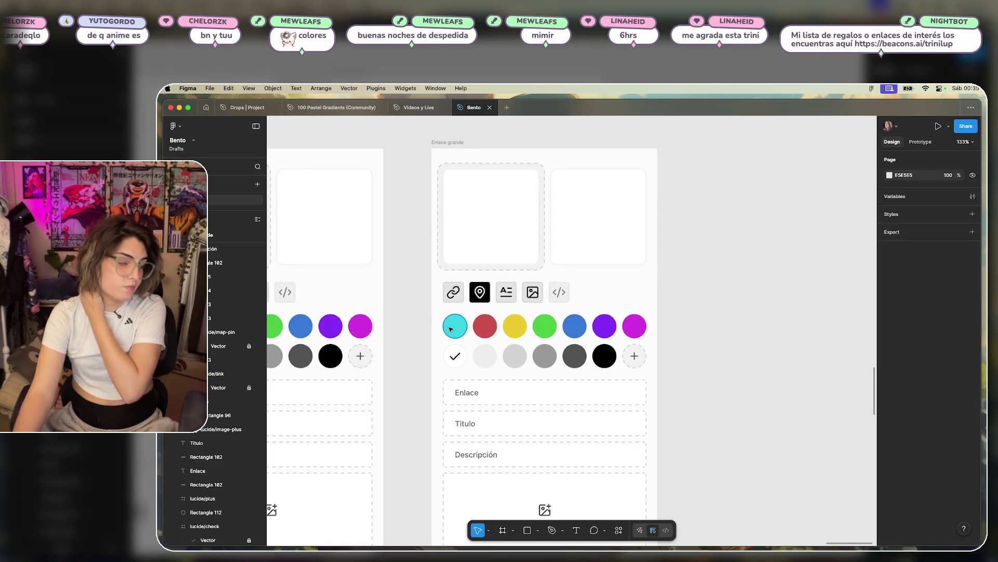
{"action": "scroll", "coordinate": [420, 357], "scroll_direction": "down", "scroll_amount": 2}
{"action": "mouse_move", "coordinate": [662, 255]}
{"action": "left_mouse_down"}
{"action": "mouse_move", "coordinate": [533, 315]}
{"action": "mouse_move", "coordinate": [413, 313]}
{"action": "left_mouse_up"}
{"action": "key", "text": "Delete"}
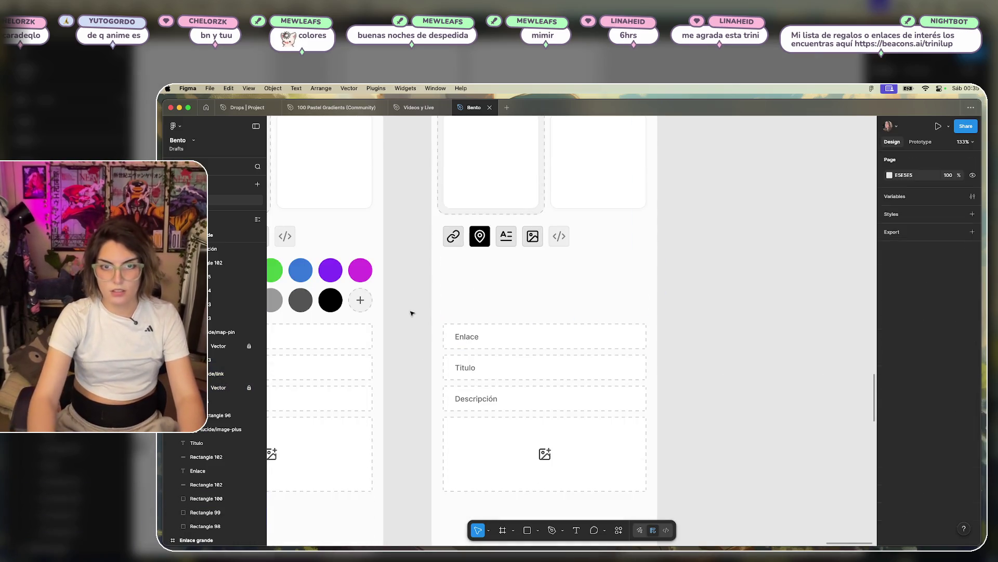
{"action": "left_click_drag", "start_coordinate": [687, 370], "coordinate": [419, 495]}
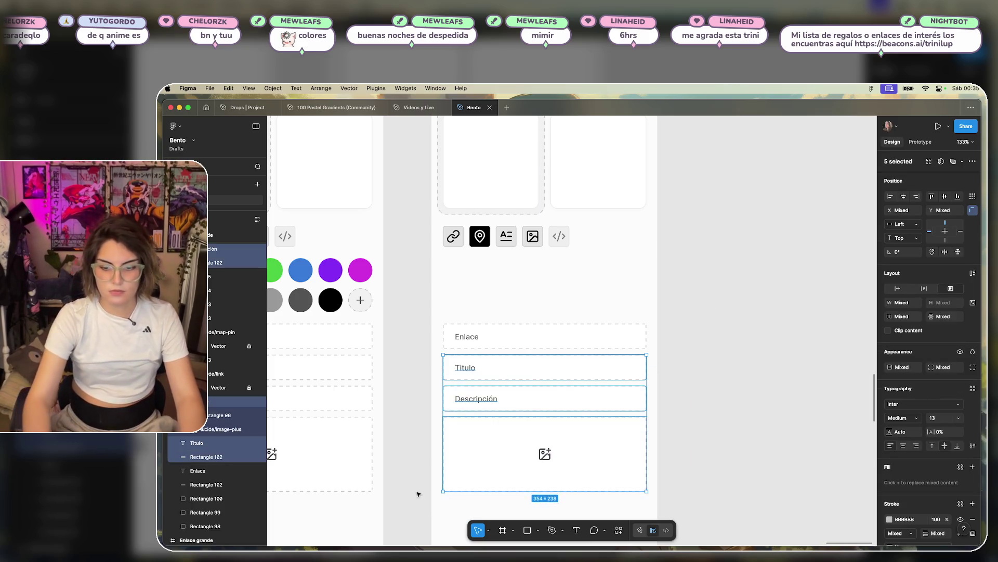
{"action": "key", "text": "Delete"}
- Move the Enlace field up beneath the icon tabs
{"action": "mouse_move", "coordinate": [493, 336]}
{"action": "left_mouse_down"}
{"action": "mouse_move", "coordinate": [496, 297]}
{"action": "mouse_move", "coordinate": [521, 271]}
{"action": "left_mouse_up"}
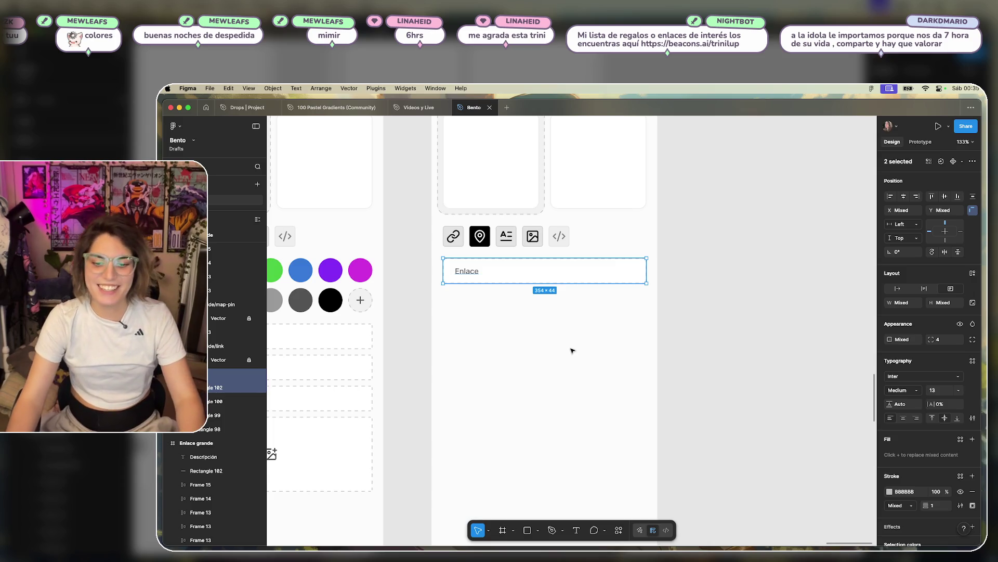
{"action": "left_click", "coordinate": [517, 338]}
{"action": "mouse_move", "coordinate": [388, 286]}
{"action": "left_mouse_down"}
{"action": "mouse_move", "coordinate": [630, 336]}
{"action": "mouse_move", "coordinate": [469, 336]}
{"action": "left_mouse_up"}
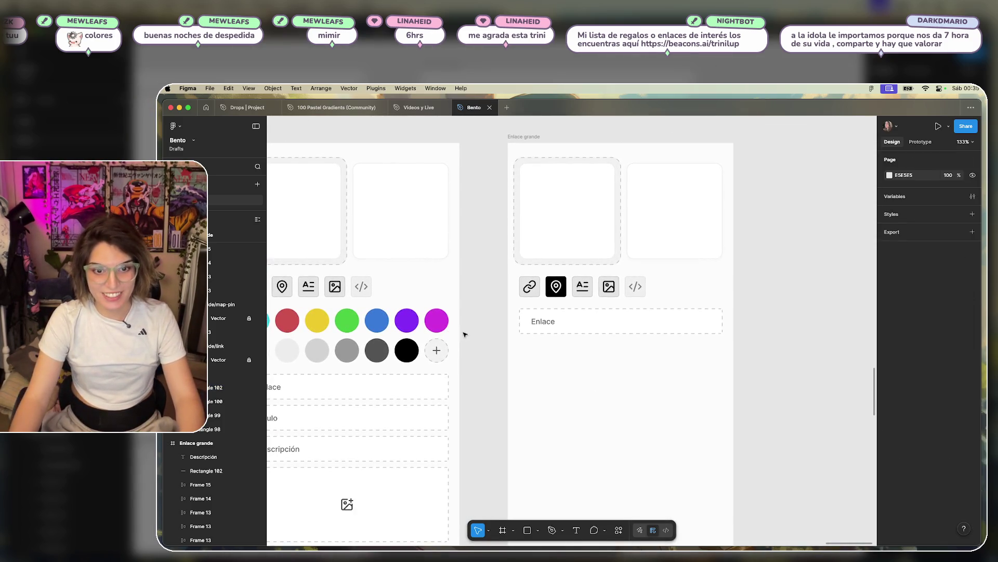
{"action": "left_click", "coordinate": [540, 325]}
{"action": "left_click", "coordinate": [626, 332]}
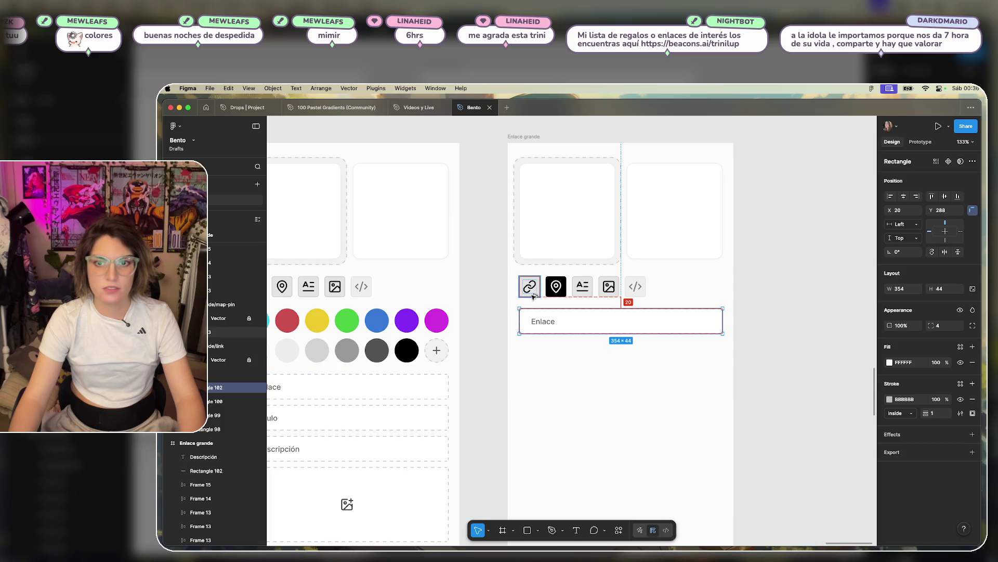
{"action": "left_click", "coordinate": [619, 401]}
{"action": "scroll", "coordinate": [624, 390], "scroll_direction": "down", "scroll_amount": 5}
{"action": "left_click_drag", "start_coordinate": [646, 390], "coordinate": [558, 387]}
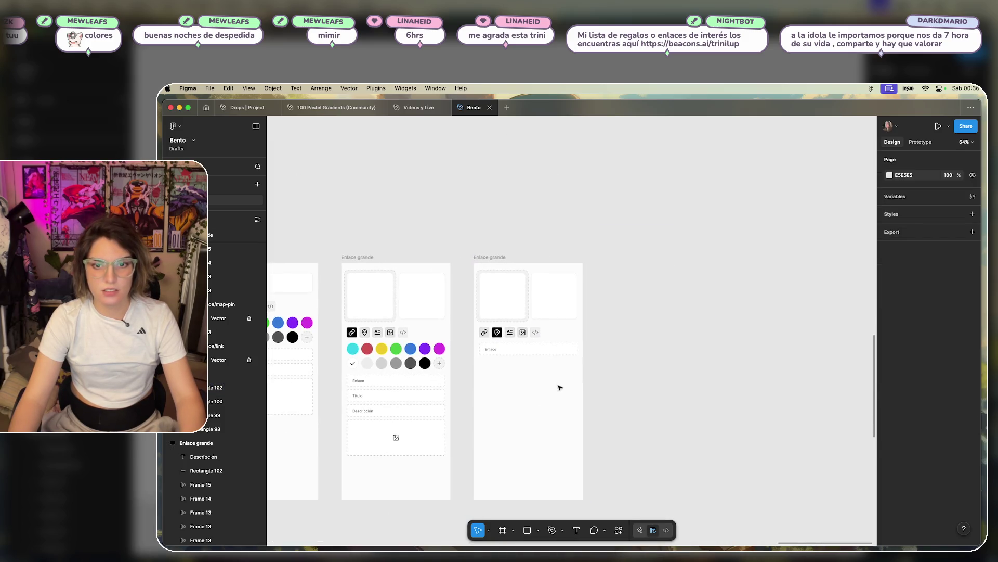
- Duplicate the simplified Enlace grande frame with Cmd+D into a fourth frame
{"action": "scroll", "coordinate": [491, 367], "scroll_direction": "up", "scroll_amount": 5}
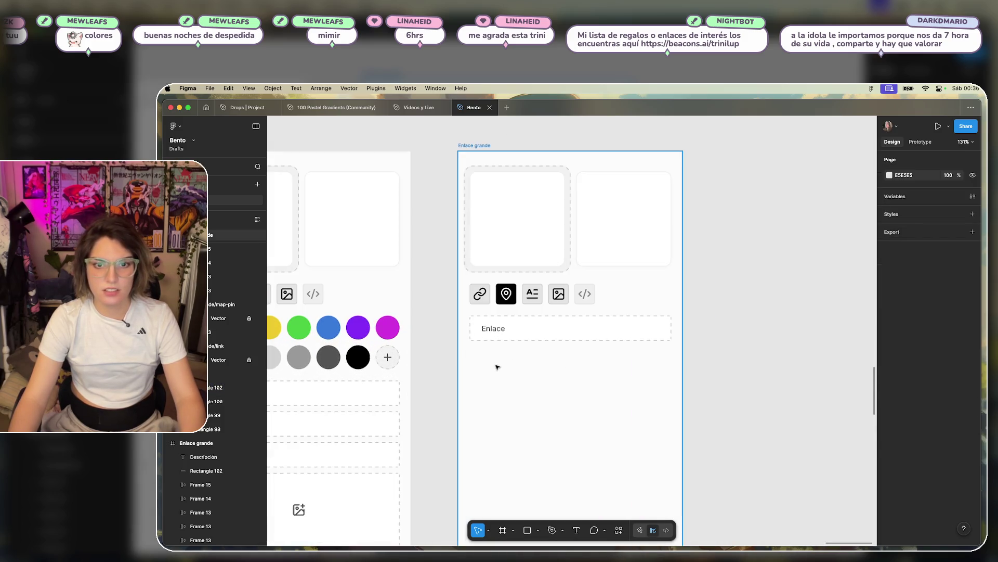
{"action": "left_click", "coordinate": [508, 302]}
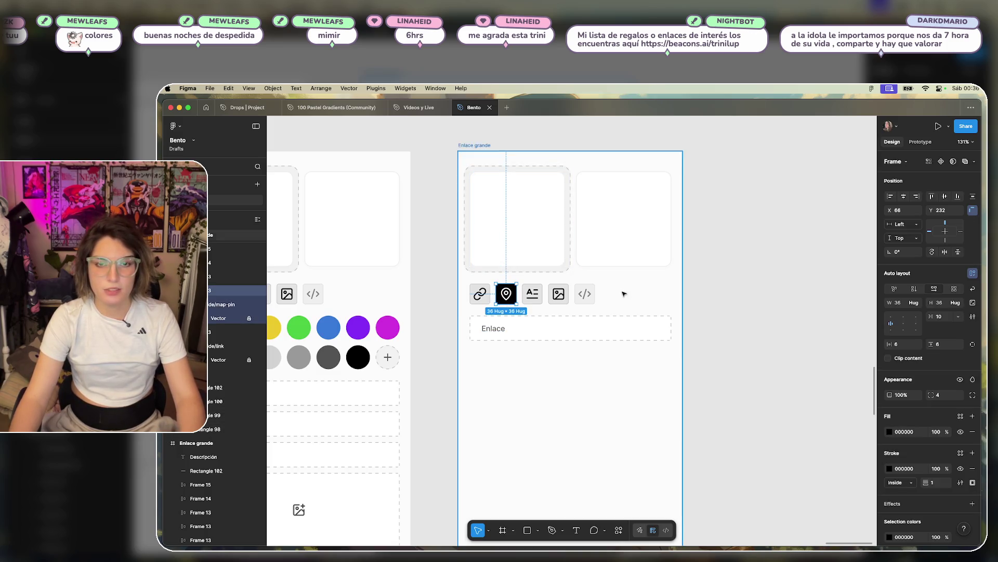
{"action": "left_click", "coordinate": [626, 294]}
{"action": "scroll", "coordinate": [625, 294], "scroll_direction": "down", "scroll_amount": 3}
{"action": "left_click_drag", "start_coordinate": [796, 288], "coordinate": [694, 282]}
{"action": "left_click", "coordinate": [447, 193]}
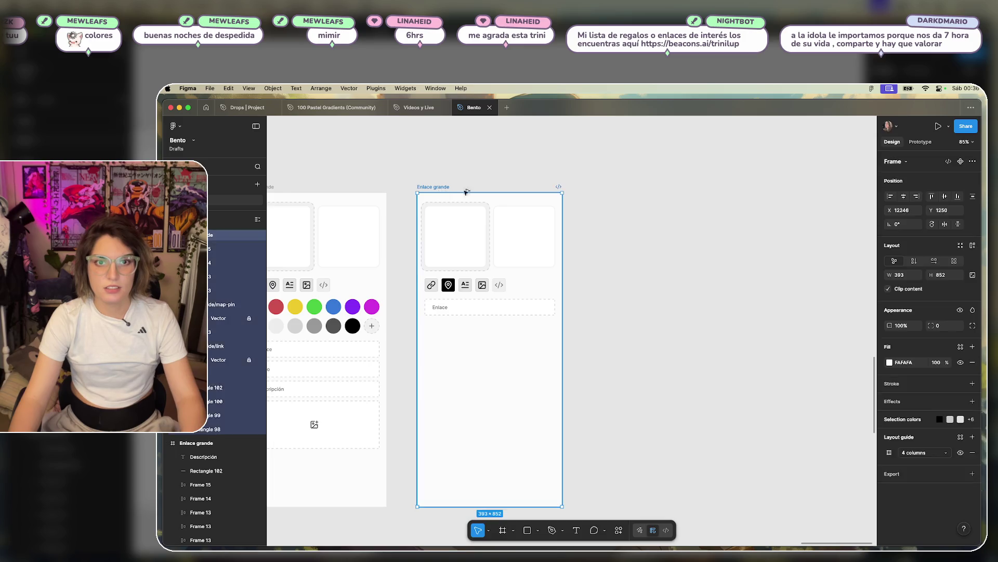
{"action": "key", "text": "super+d"}
{"action": "left_click", "coordinate": [443, 310]}
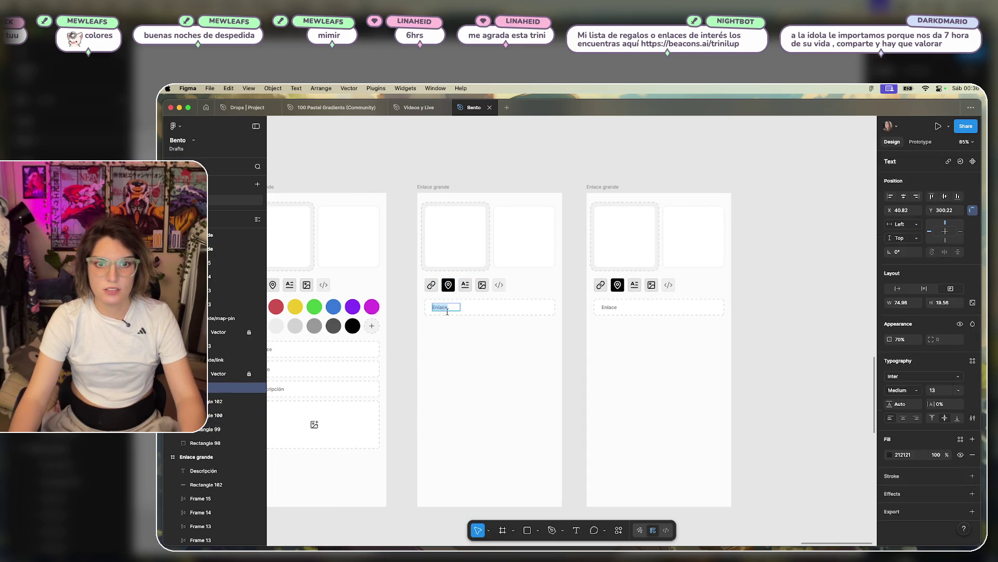
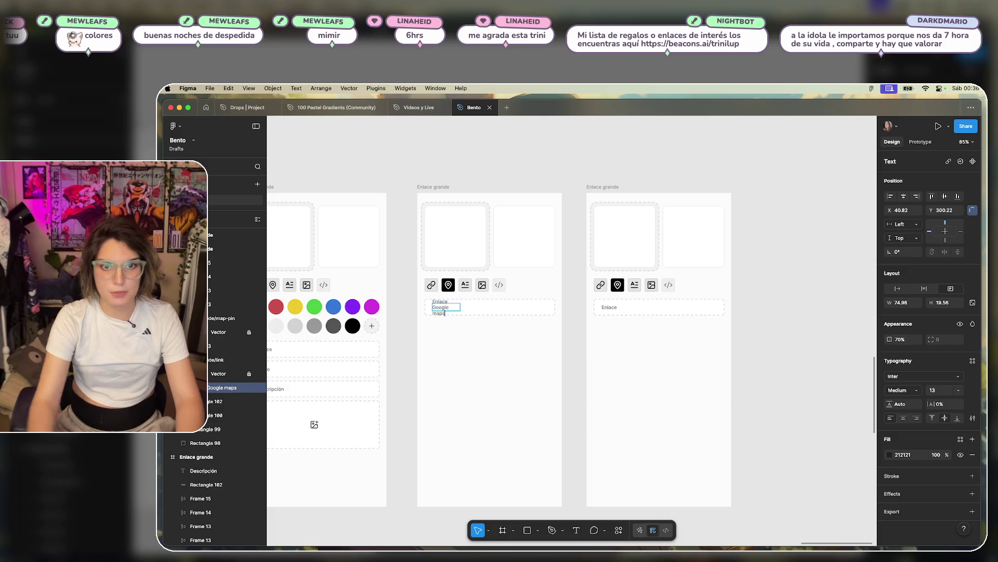
- Widen the 'Enlace Google maps' text box so the placeholder fits on one line
{"action": "scroll", "coordinate": [458, 310], "scroll_direction": "up", "scroll_amount": 5}
{"action": "left_click_drag", "start_coordinate": [464, 301], "coordinate": [526, 303]}
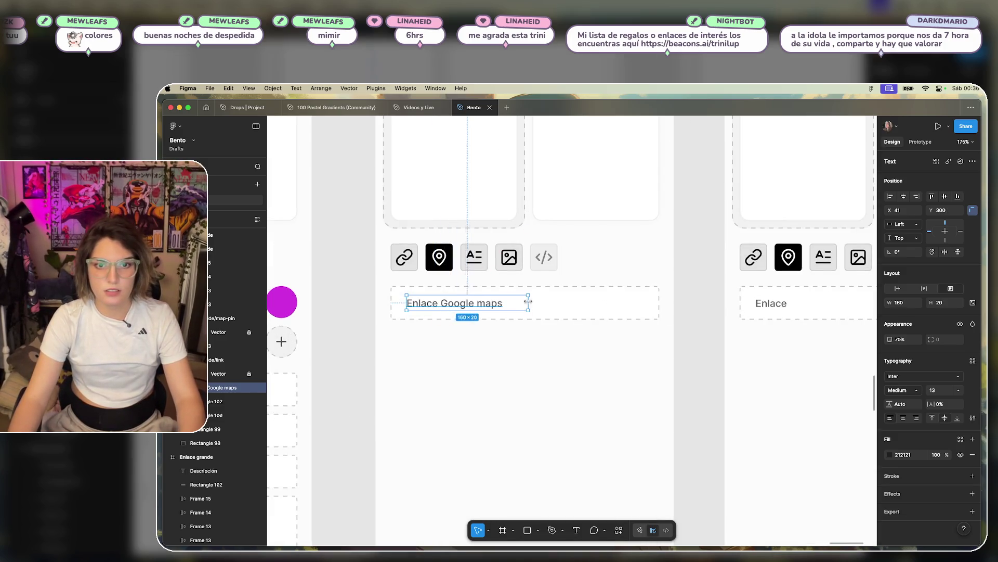
{"action": "left_click", "coordinate": [597, 369]}
- Select the text icon tile in the right frame's icon row
{"action": "scroll", "coordinate": [642, 365], "scroll_direction": "down", "scroll_amount": 5}
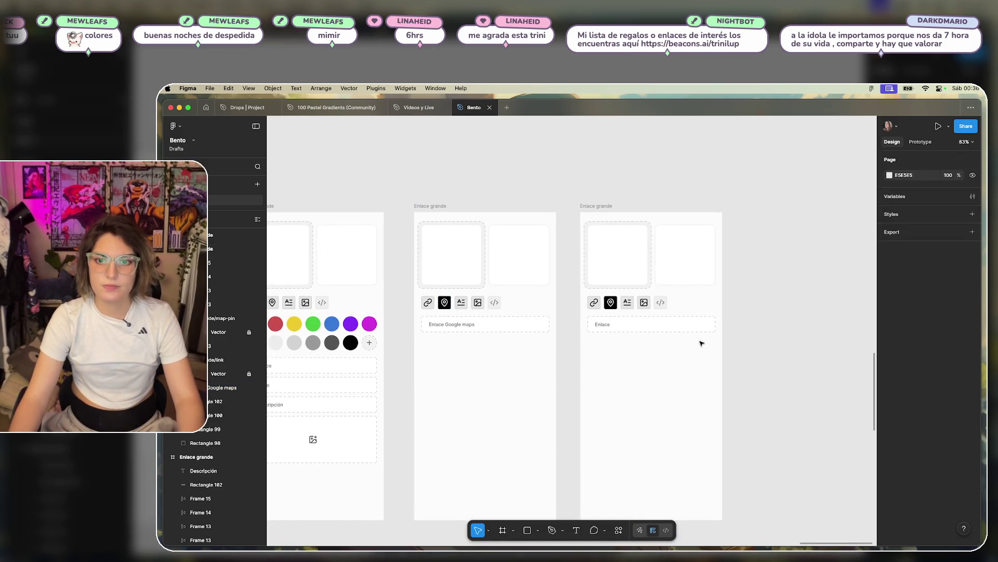
{"action": "scroll", "coordinate": [702, 344], "scroll_direction": "up", "scroll_amount": 3}
{"action": "scroll", "coordinate": [820, 290], "scroll_direction": "right", "scroll_amount": 3}
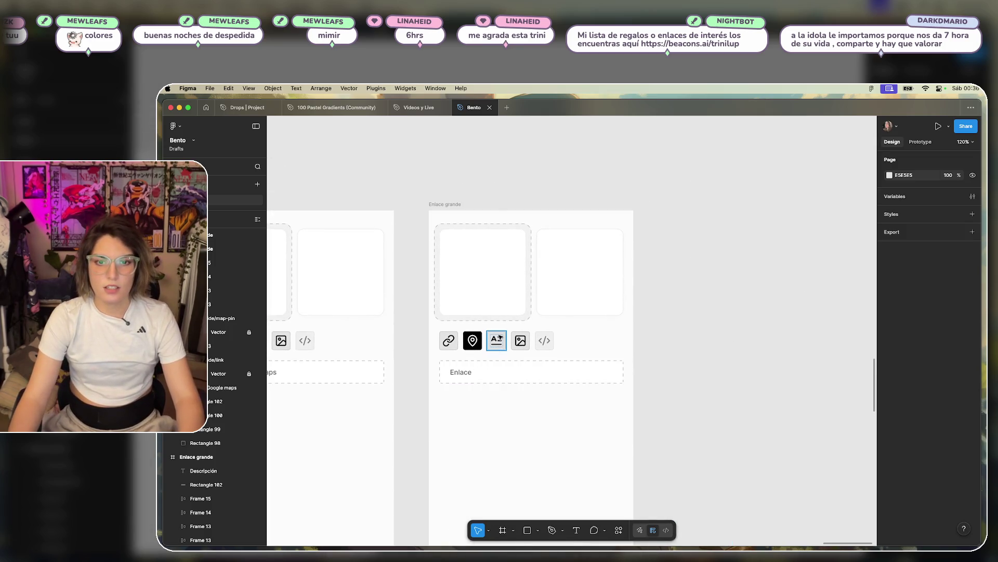
{"action": "left_click", "coordinate": [497, 340]}
{"action": "scroll", "coordinate": [499, 343], "scroll_direction": "up", "scroll_amount": 5}
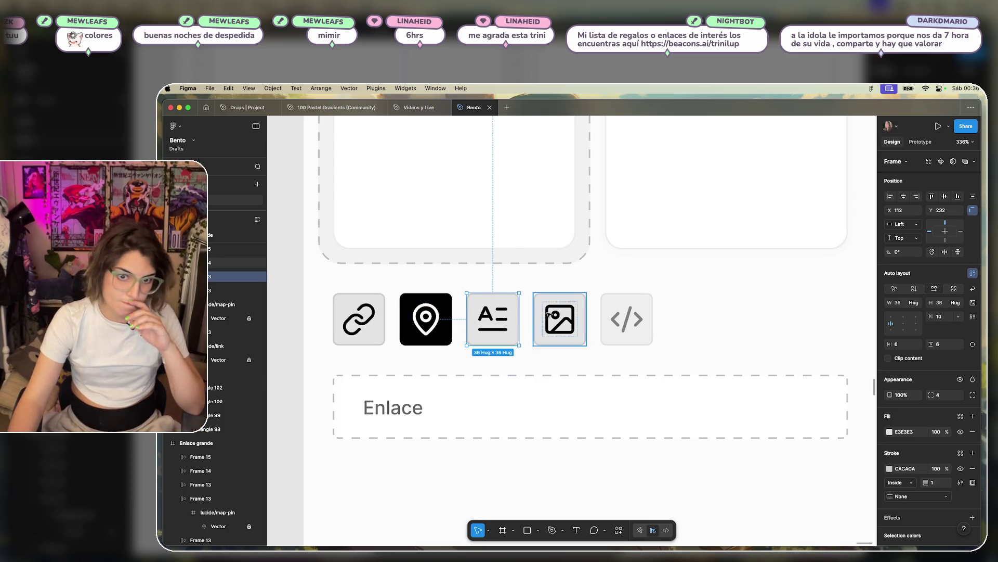
- Return the map-pin tile to light grey with a CACACA stroke and sampled E3E3E3 fill
{"action": "left_click", "coordinate": [448, 315]}
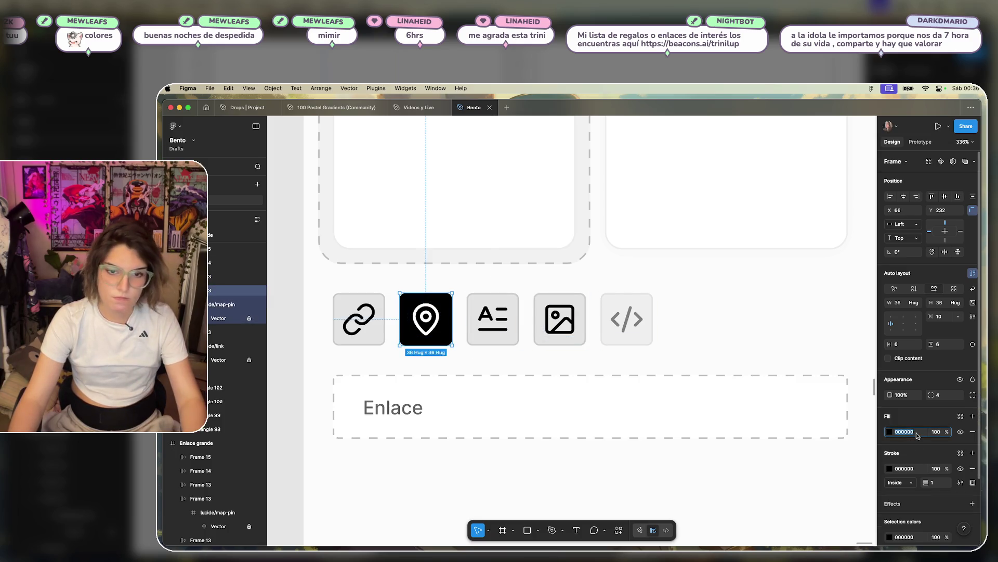
{"action": "key", "text": "Return"}
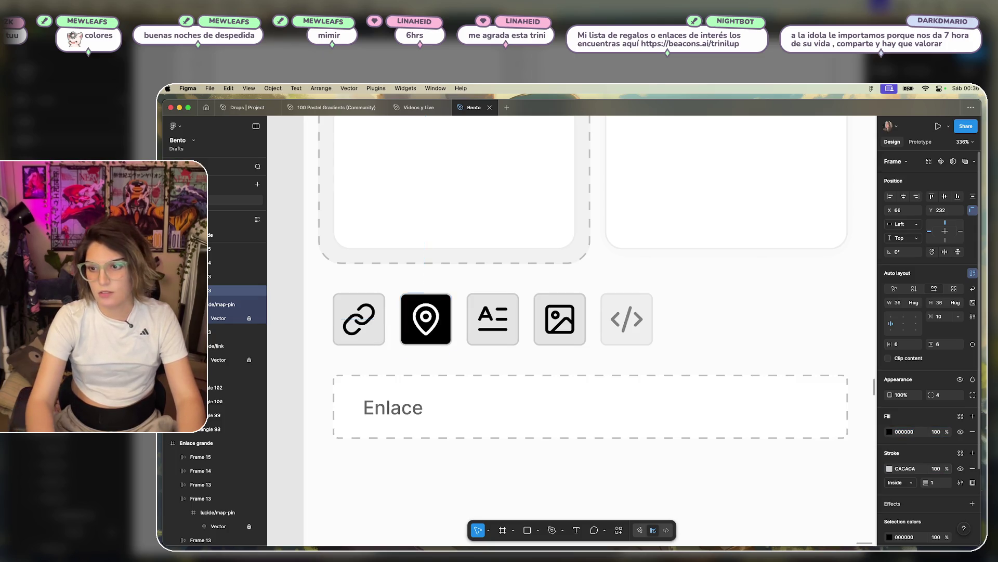
{"action": "left_click", "coordinate": [890, 432]}
{"action": "left_click", "coordinate": [786, 452]}
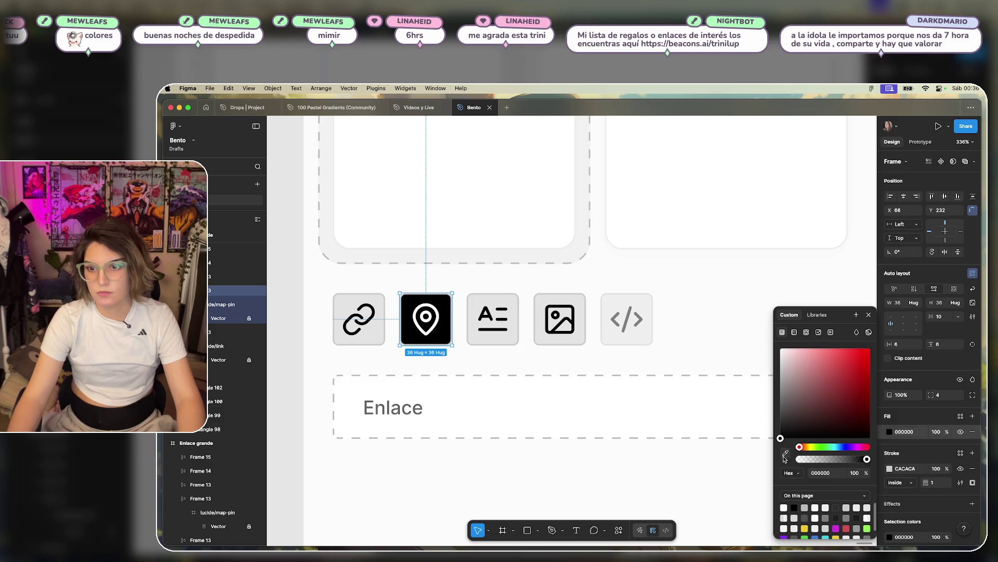
{"action": "left_click", "coordinate": [510, 303]}
{"action": "key", "text": "Escape"}
{"action": "left_click", "coordinate": [426, 318]}
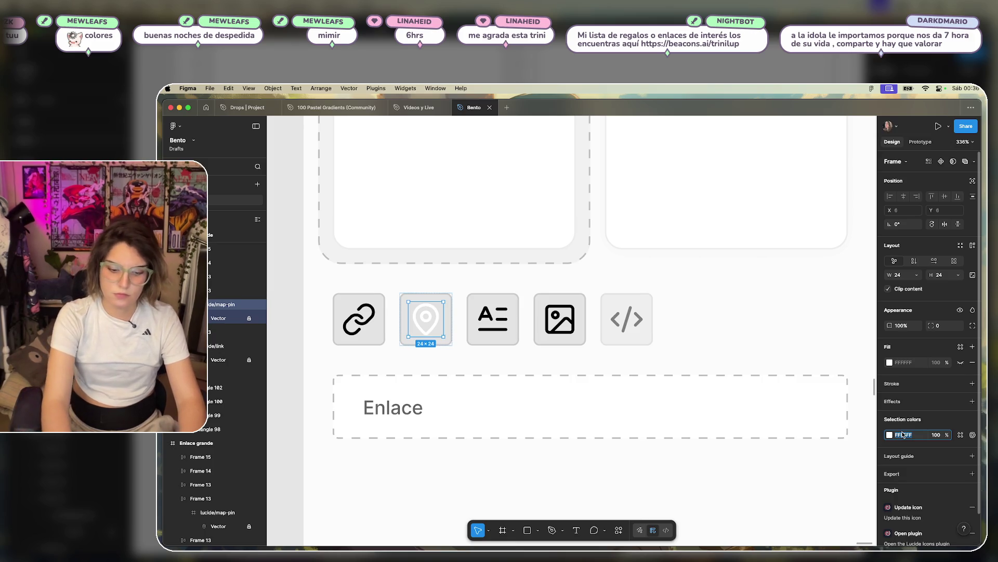
- Make the text tile black with 000000 fill and stroke and a white FFFFFF icon
{"action": "left_click", "coordinate": [493, 318]}
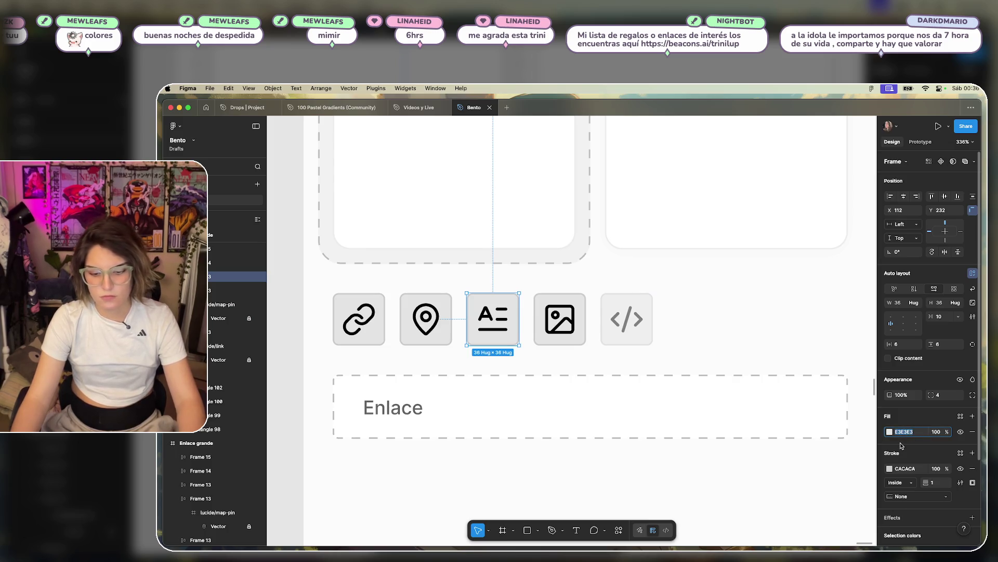
{"action": "left_click", "coordinate": [905, 469]}
{"action": "type", "text": "000000"}
{"action": "key", "text": "Return"}
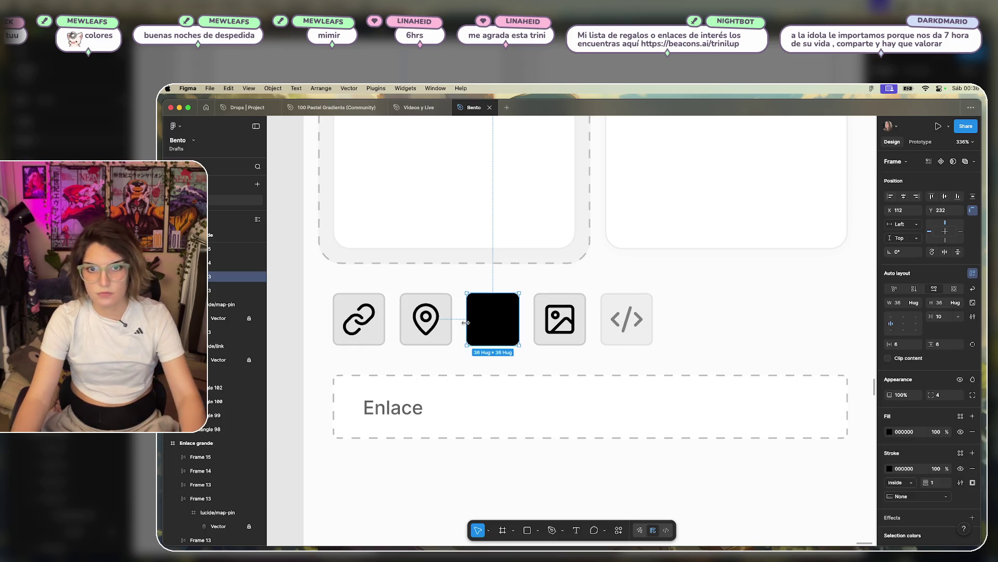
{"action": "double_click", "coordinate": [494, 334]}
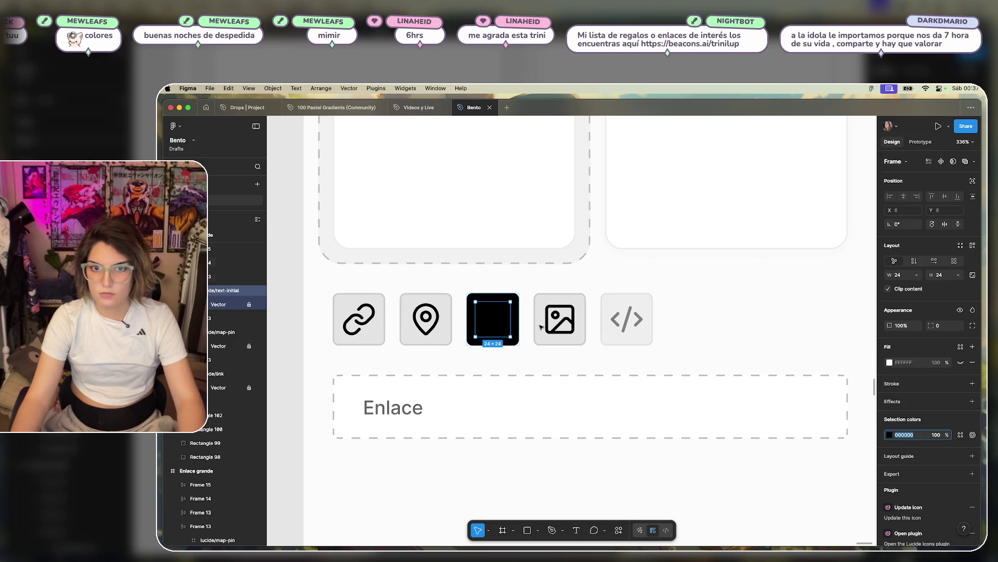
{"action": "type", "text": "fff"}
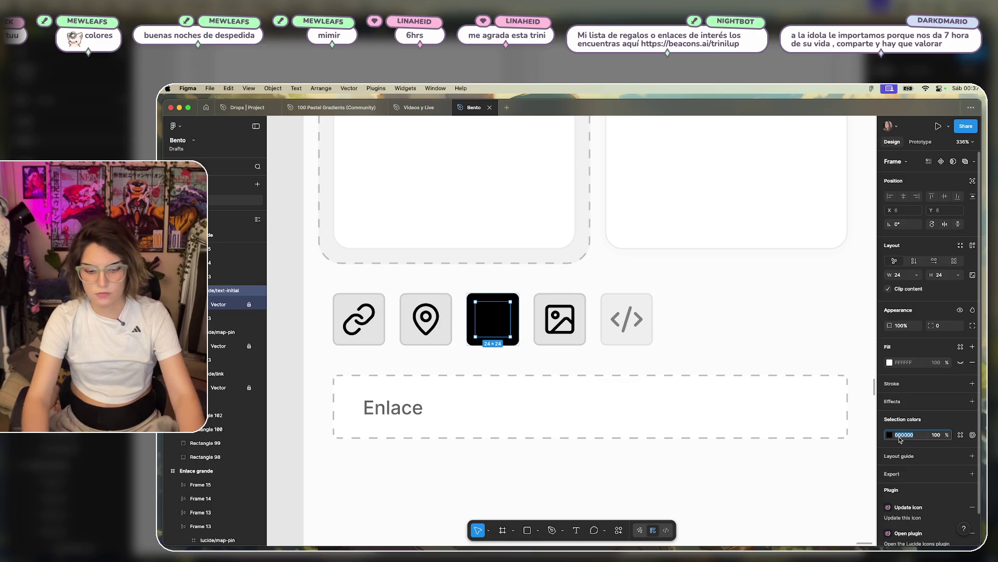
{"action": "key", "text": "Return"}
{"action": "left_click", "coordinate": [731, 288]}
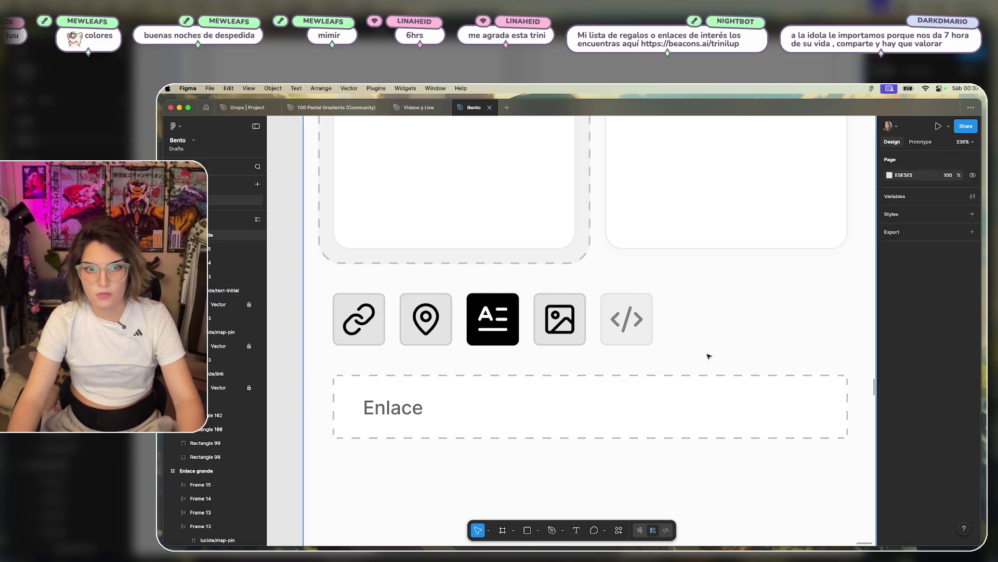
{"action": "scroll", "coordinate": [707, 354], "scroll_direction": "down", "scroll_amount": 5}
{"action": "left_click_drag", "start_coordinate": [710, 401], "coordinate": [573, 367]}
- Delete the Enlace field from the right frame
{"action": "key", "text": "Delete"}
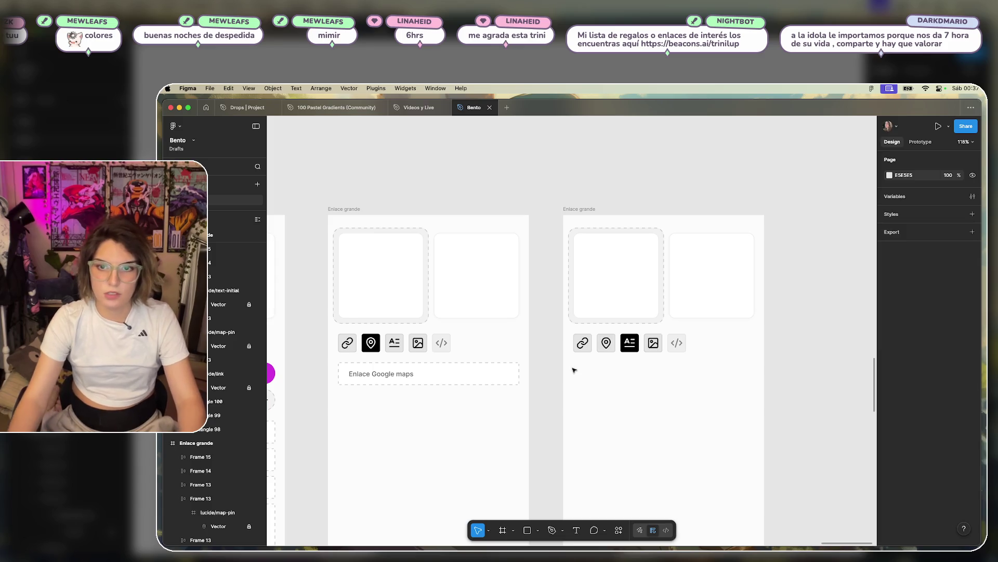
{"action": "scroll", "coordinate": [535, 379], "scroll_direction": "down", "scroll_amount": 2}
{"action": "scroll", "coordinate": [502, 383], "scroll_direction": "down", "scroll_amount": 3}
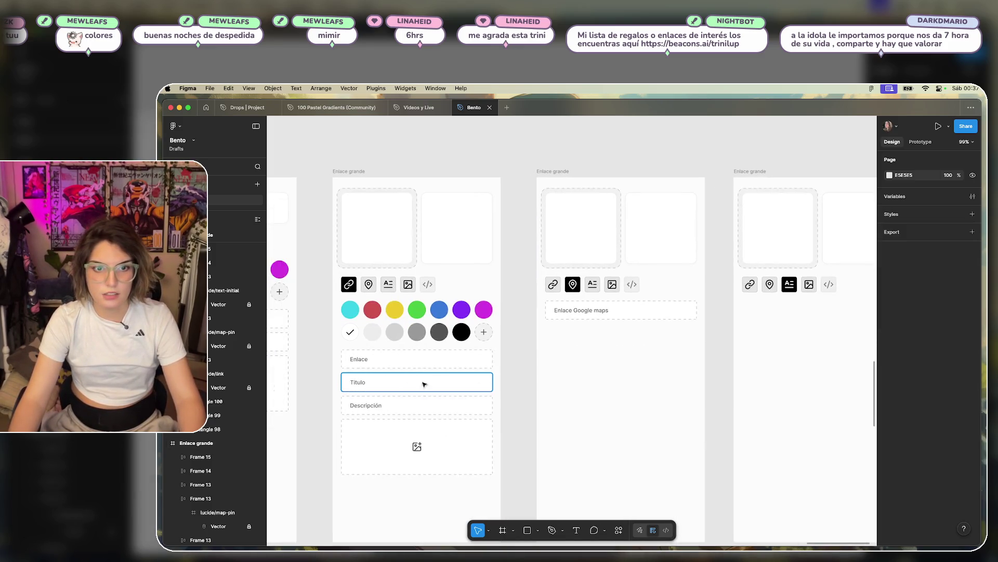
- Try dragging the Título and Descripción fields into the right frame, then undo the move
{"action": "left_click", "coordinate": [441, 381]}
{"action": "left_click", "coordinate": [408, 405], "text": "shift"}
{"action": "mouse_move", "coordinate": [408, 391]}
{"action": "left_mouse_down"}
{"action": "mouse_move", "coordinate": [767, 358]}
{"action": "mouse_move", "coordinate": [779, 348]}
{"action": "mouse_move", "coordinate": [709, 310]}
{"action": "left_mouse_up"}
{"action": "scroll", "coordinate": [778, 348], "scroll_direction": "right", "scroll_amount": 2}
{"action": "key", "text": "super+space"}
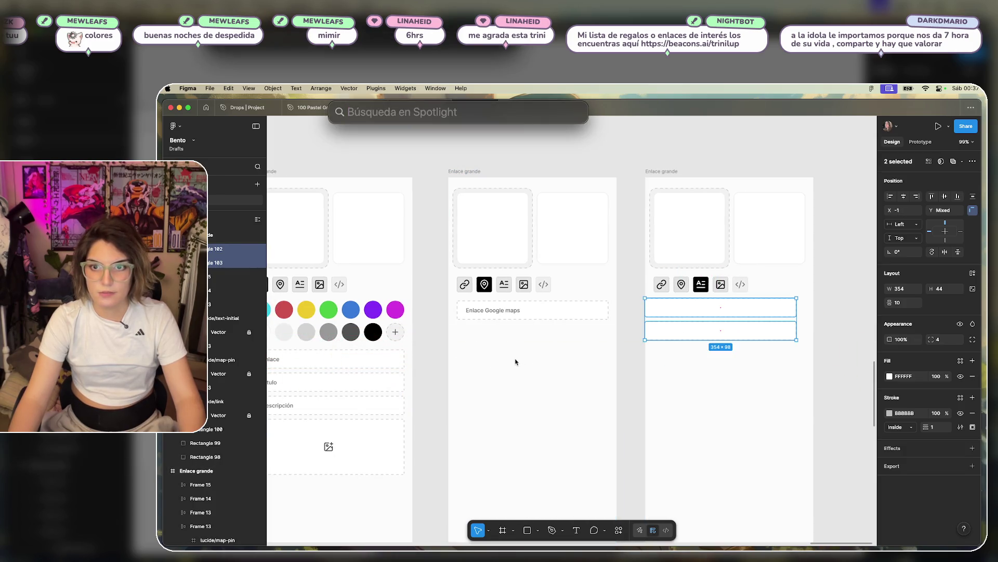
{"action": "key", "text": "Escape"}
{"action": "key", "text": "super+z"}
{"action": "scroll", "coordinate": [457, 317], "scroll_direction": "left", "scroll_amount": 2}
{"action": "scroll", "coordinate": [482, 315], "scroll_direction": "left", "scroll_amount": 3}
- Paste copies of Título and Descripción into the right frame just under the icon row
{"action": "mouse_move", "coordinate": [574, 351]}
{"action": "left_mouse_down"}
{"action": "mouse_move", "coordinate": [397, 369]}
{"action": "mouse_move", "coordinate": [398, 389]}
{"action": "left_mouse_up"}
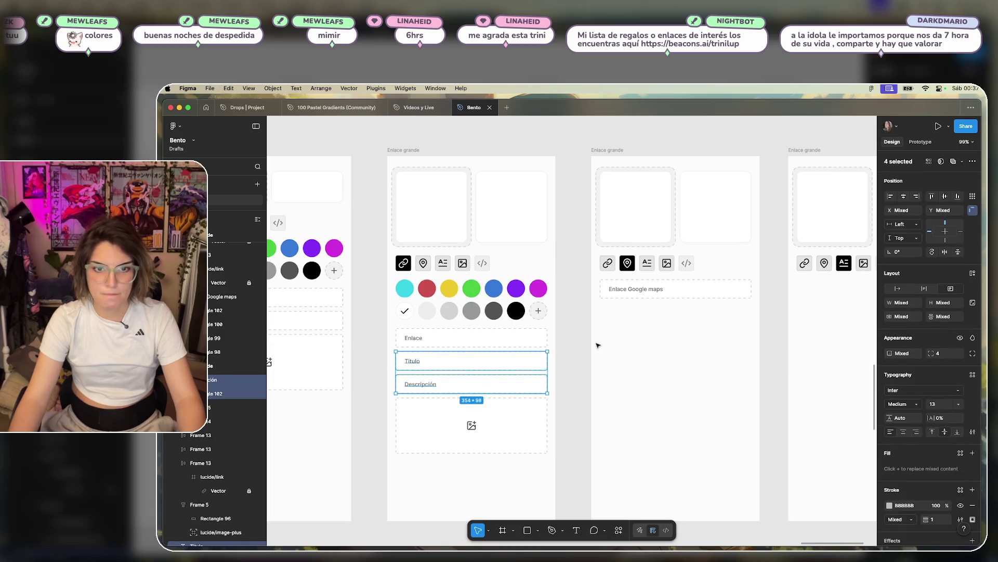
{"action": "scroll", "coordinate": [598, 347], "scroll_direction": "right", "scroll_amount": 4}
{"action": "left_click", "coordinate": [685, 334]}
{"action": "key", "text": "super+v"}
{"action": "left_click_drag", "start_coordinate": [661, 382], "coordinate": [656, 312]}
{"action": "left_click", "coordinate": [640, 356]}
- Remove the stray image upload box copied into the right frame
{"action": "scroll", "coordinate": [638, 369], "scroll_direction": "left", "scroll_amount": 7}
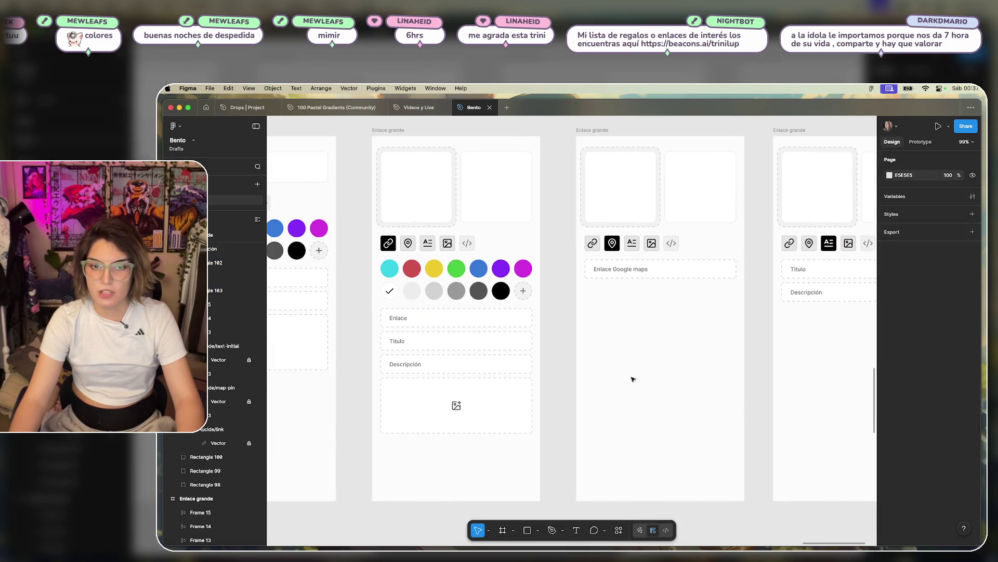
{"action": "left_click", "coordinate": [472, 401]}
{"action": "mouse_move", "coordinate": [457, 403]}
{"action": "left_mouse_down"}
{"action": "mouse_move", "coordinate": [686, 364]}
{"action": "mouse_move", "coordinate": [703, 336]}
{"action": "mouse_move", "coordinate": [804, 334]}
{"action": "left_mouse_up"}
{"action": "scroll", "coordinate": [635, 374], "scroll_direction": "right", "scroll_amount": 3}
{"action": "scroll", "coordinate": [825, 332], "scroll_direction": "up", "scroll_amount": 5, "text": "ctrl"}
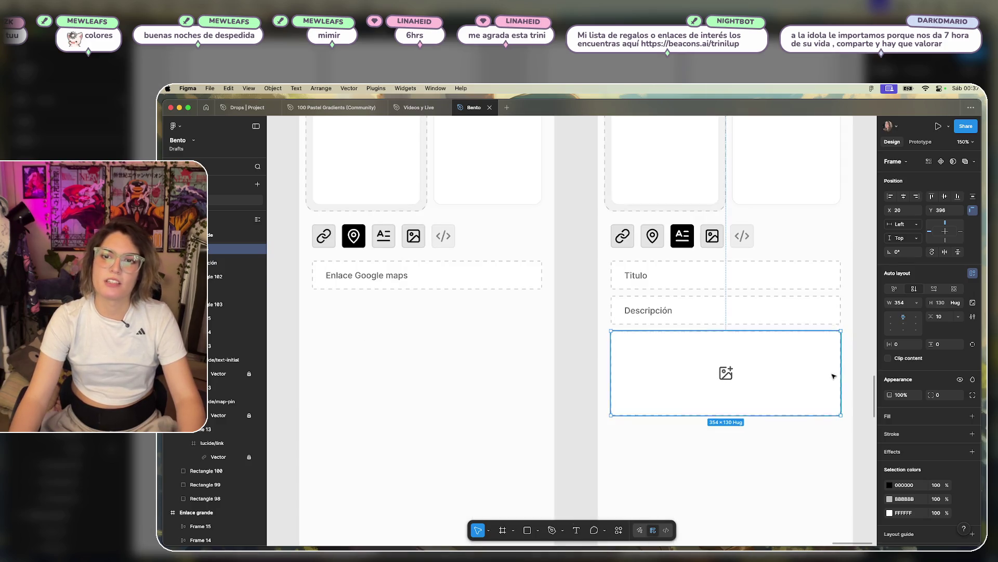
{"action": "scroll", "coordinate": [820, 359], "scroll_direction": "right", "scroll_amount": 3}
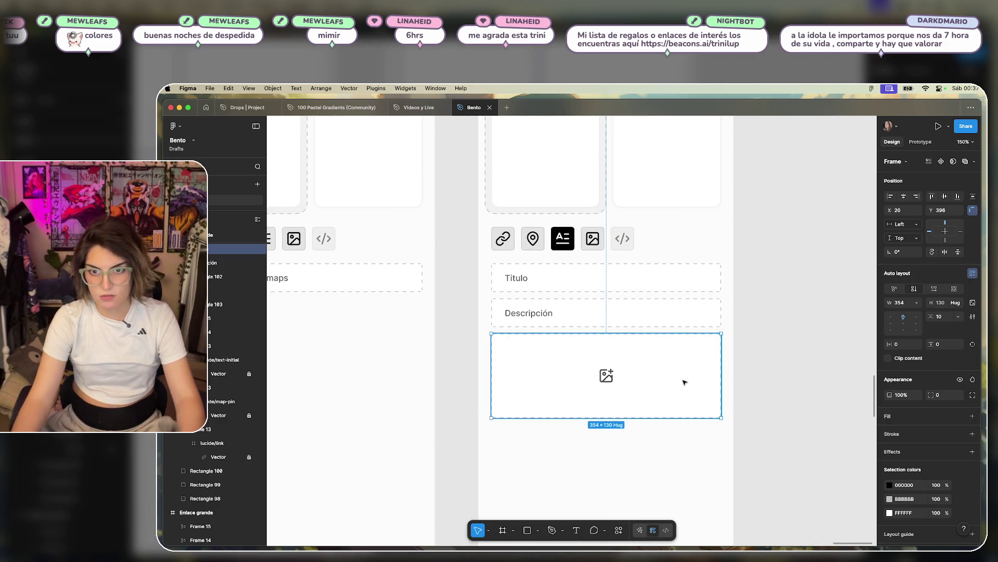
{"action": "key", "text": "Delete"}
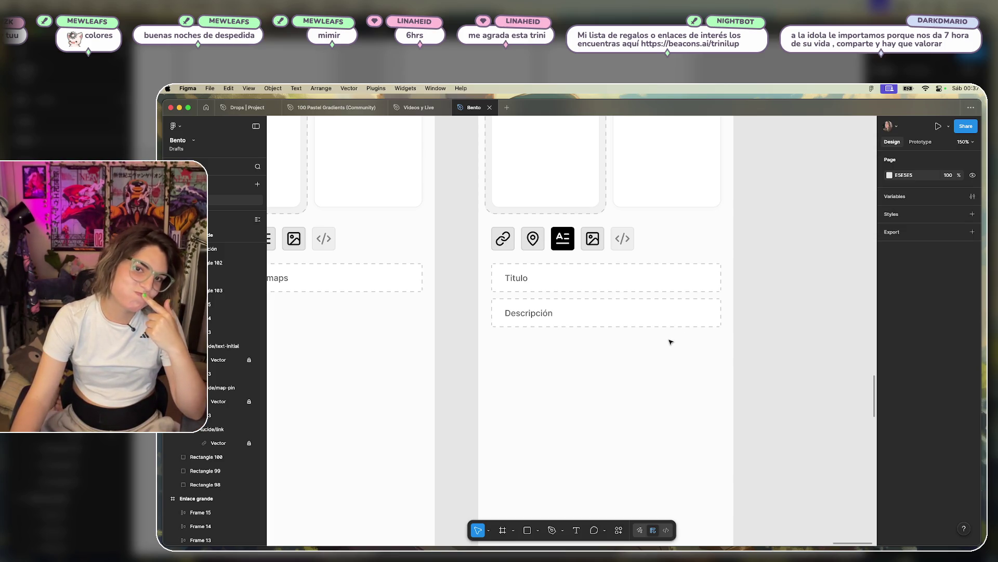
- Alt-drag the Título/Descripción Enlace grande frame to place a copy on its right
{"action": "scroll", "coordinate": [671, 342], "scroll_direction": "up", "scroll_amount": 4}
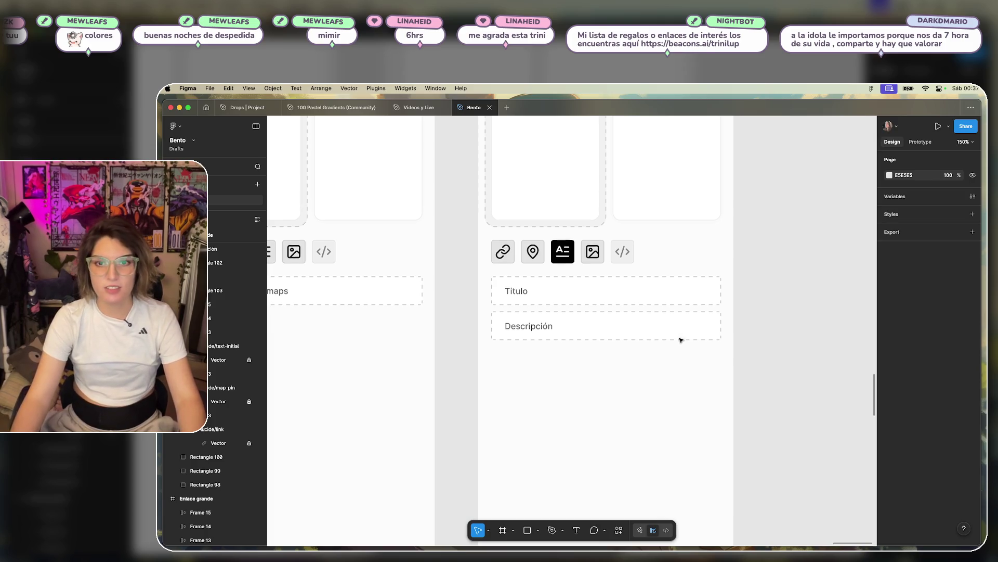
{"action": "scroll", "coordinate": [707, 343], "scroll_direction": "down", "scroll_amount": 3}
{"action": "scroll", "coordinate": [780, 322], "scroll_direction": "up", "scroll_amount": 2}
{"action": "scroll", "coordinate": [780, 322], "scroll_direction": "right", "scroll_amount": 2}
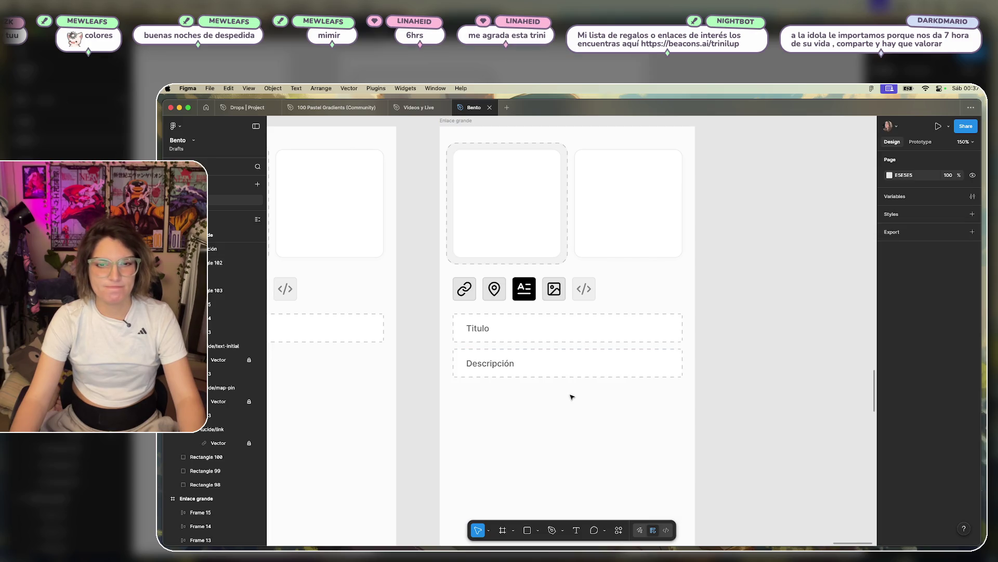
{"action": "scroll", "coordinate": [483, 166], "scroll_direction": "up", "scroll_amount": 1}
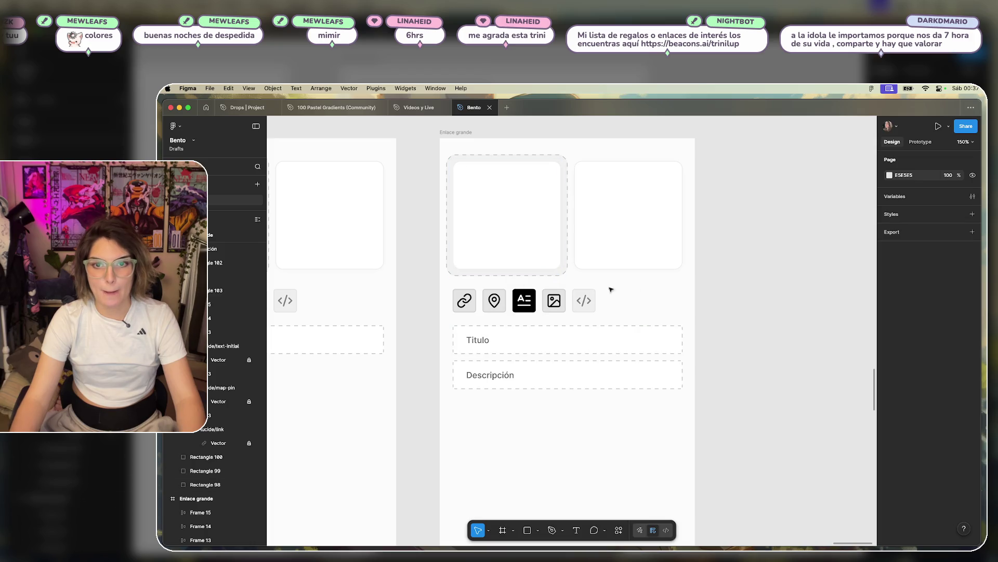
{"action": "scroll", "coordinate": [614, 301], "scroll_direction": "down", "scroll_amount": 5}
{"action": "scroll", "coordinate": [600, 281], "scroll_direction": "up", "scroll_amount": 5}
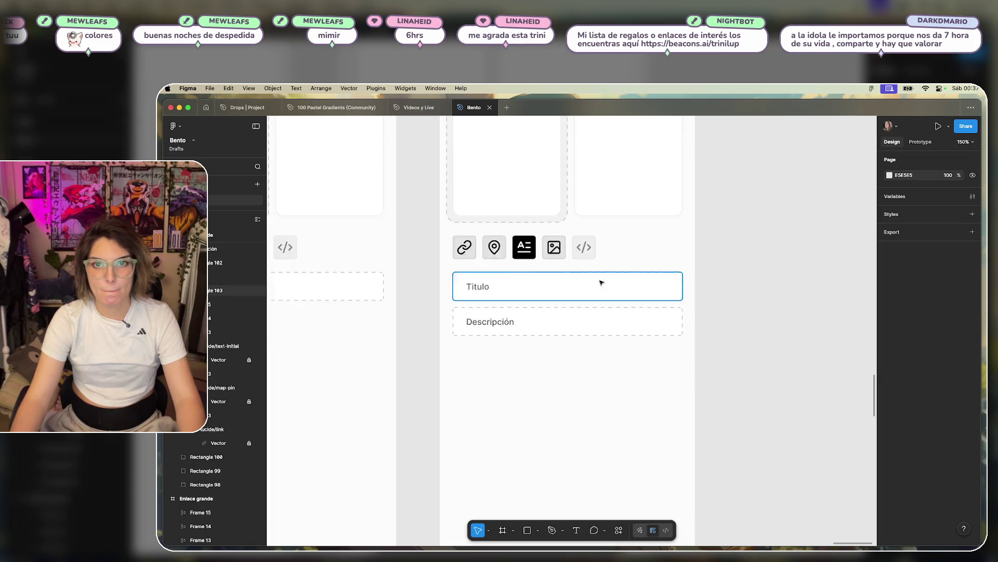
{"action": "left_click", "coordinate": [551, 462]}
{"action": "scroll", "coordinate": [552, 462], "scroll_direction": "down", "scroll_amount": 5}
{"action": "left_click_drag", "start_coordinate": [539, 300], "coordinate": [682, 298]}
{"action": "scroll", "coordinate": [536, 281], "scroll_direction": "left", "scroll_amount": 5}
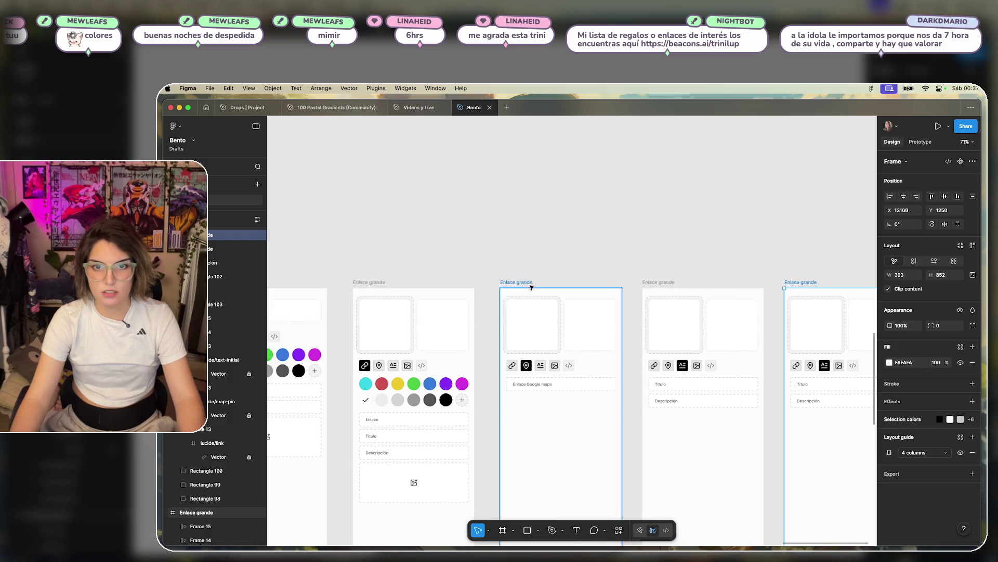
- Name the card frames 'Mapa', 'Texto' and 'Imagen'
{"action": "left_click", "coordinate": [528, 282]}
{"action": "type", "text": "Mapa"}
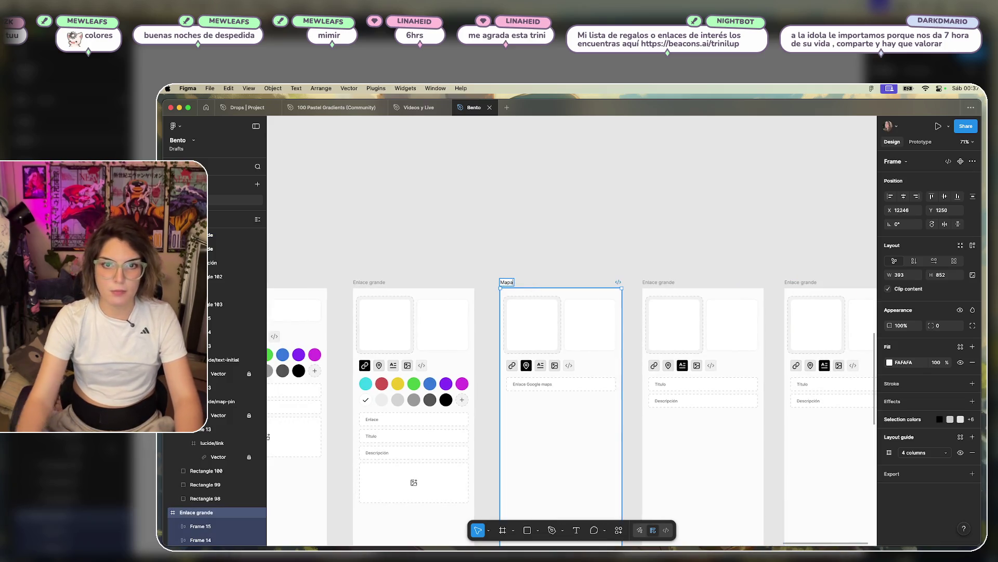
{"action": "double_click", "coordinate": [649, 282]}
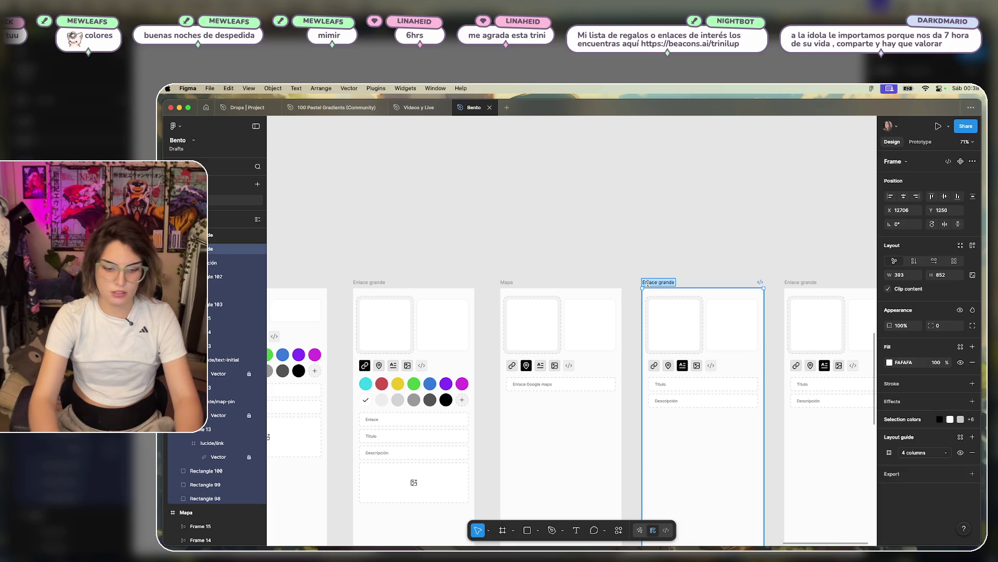
{"action": "type", "text": "Texto"}
{"action": "left_click", "coordinate": [698, 261]}
{"action": "scroll", "coordinate": [662, 245], "scroll_direction": "right", "scroll_amount": 5}
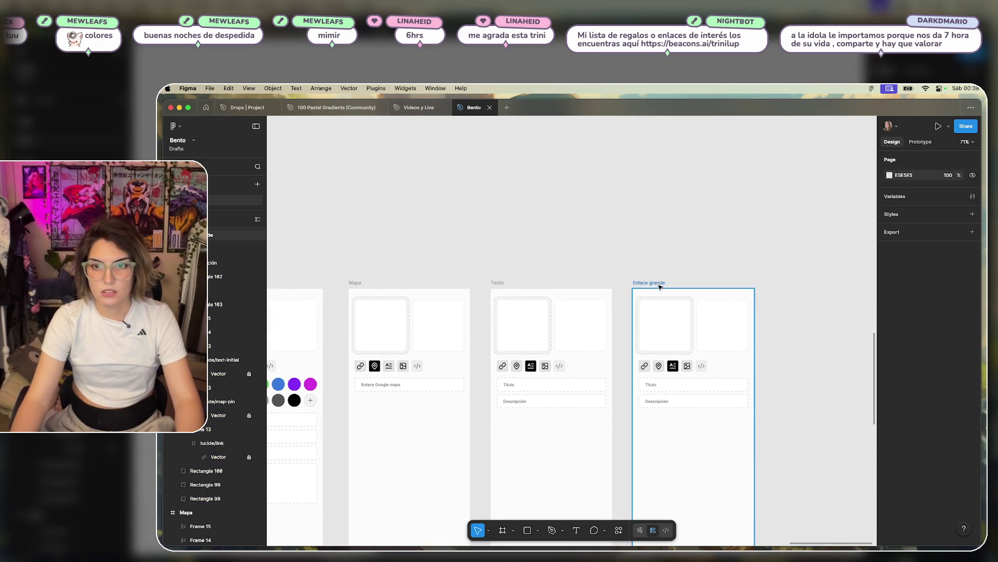
{"action": "double_click", "coordinate": [659, 282]}
{"action": "type", "text": "Image"}
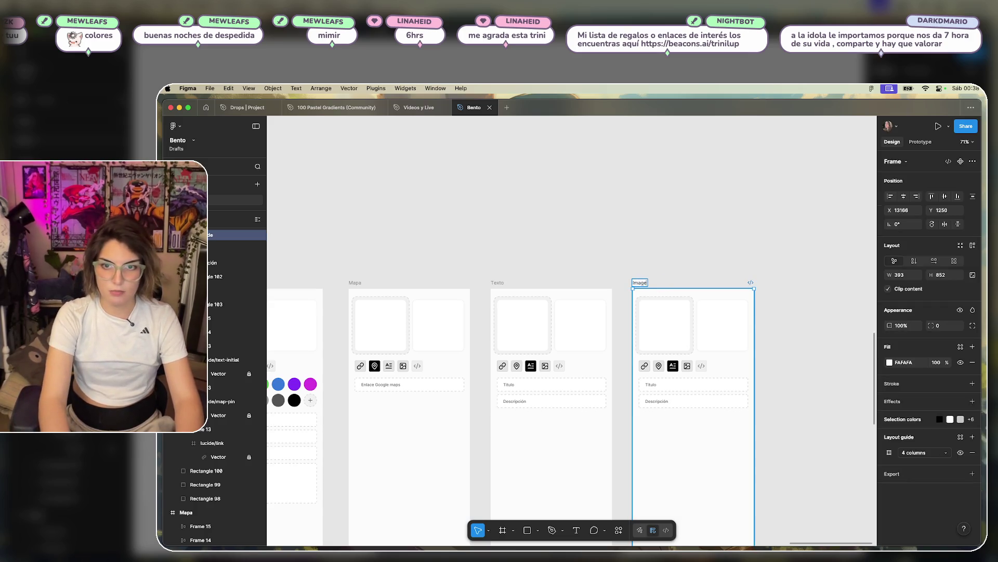
{"action": "left_click", "coordinate": [789, 451]}
{"action": "scroll", "coordinate": [762, 335], "scroll_direction": "up", "scroll_amount": 5}
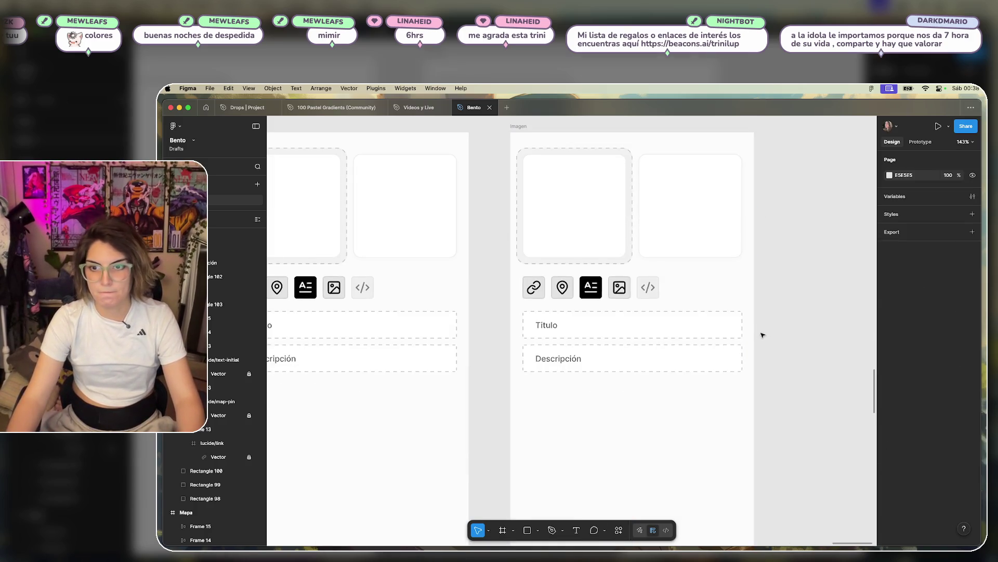
- Copy the image upload box and Enlace field from Enlace grande into the Imagen frame
{"action": "left_click_drag", "start_coordinate": [751, 319], "coordinate": [522, 384]}
{"action": "left_click_drag", "start_coordinate": [748, 409], "coordinate": [504, 312]}
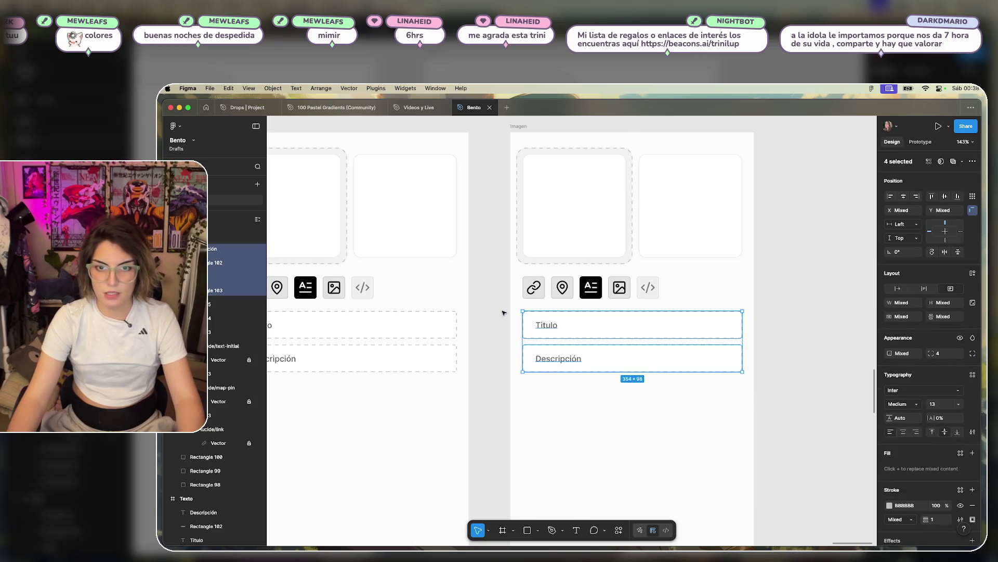
{"action": "left_click", "coordinate": [505, 312]}
{"action": "scroll", "coordinate": [504, 312], "scroll_direction": "down", "scroll_amount": 4}
{"action": "scroll", "coordinate": [461, 370], "scroll_direction": "up", "scroll_amount": 2}
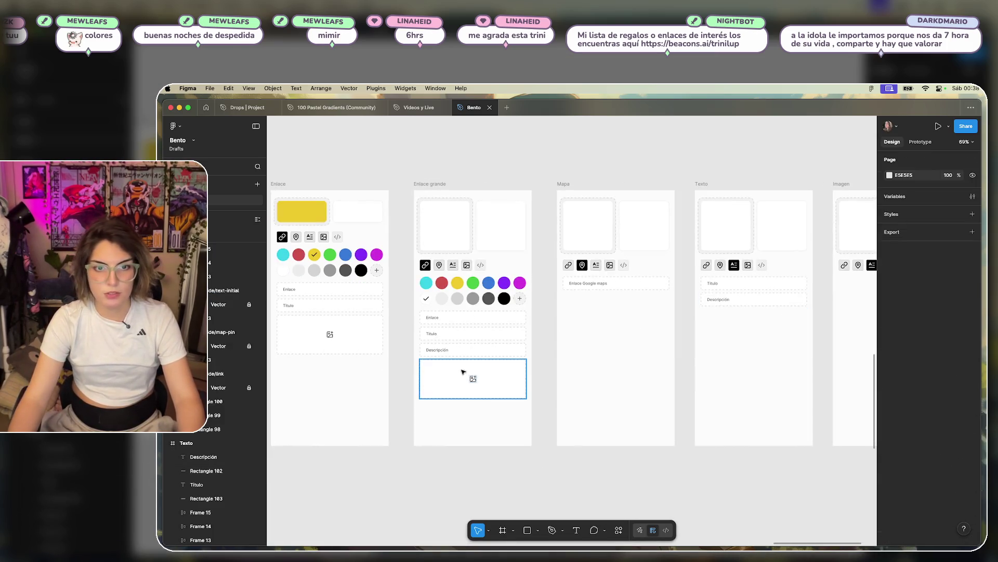
{"action": "left_click", "coordinate": [471, 370]}
{"action": "left_click", "coordinate": [465, 318], "text": "shift"}
{"action": "mouse_move", "coordinate": [465, 319]}
{"action": "left_mouse_down"}
{"action": "mouse_move", "coordinate": [853, 322]}
{"action": "mouse_move", "coordinate": [734, 294]}
{"action": "left_mouse_up"}
{"action": "key", "text": "ctrl+z"}
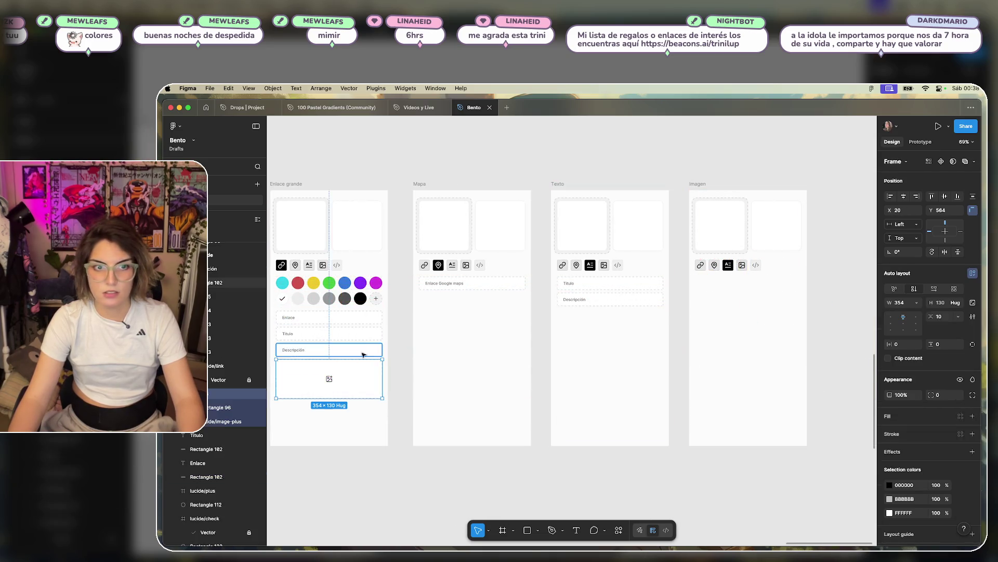
{"action": "scroll", "coordinate": [550, 325], "scroll_direction": "left", "scroll_amount": 3}
{"action": "left_click", "coordinate": [458, 310], "text": "shift"}
{"action": "left_click", "coordinate": [459, 313], "text": "shift"}
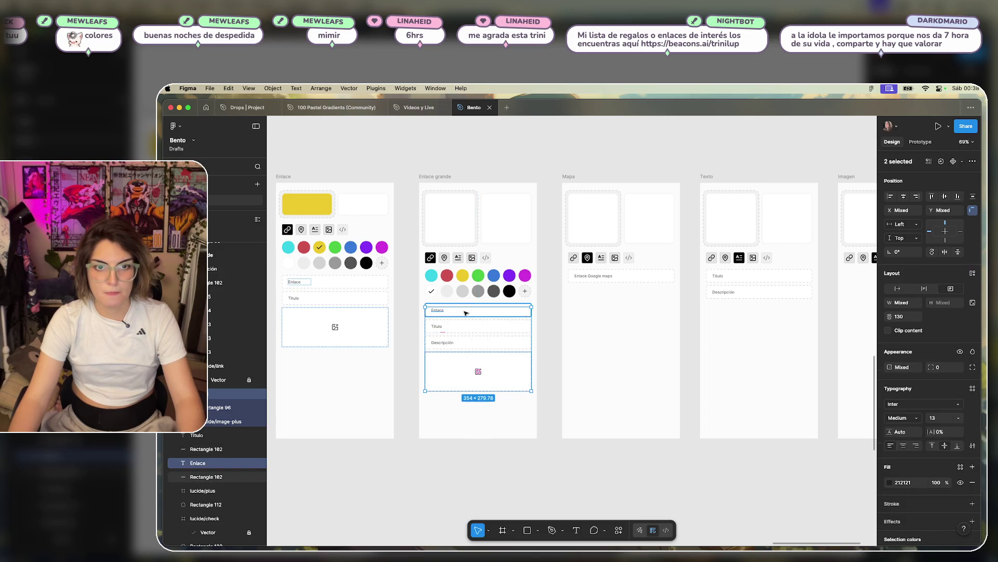
{"action": "mouse_move", "coordinate": [468, 370]}
{"action": "left_mouse_down"}
{"action": "mouse_move", "coordinate": [866, 381]}
{"action": "mouse_move", "coordinate": [760, 350]}
{"action": "mouse_move", "coordinate": [803, 320]}
{"action": "left_mouse_up"}
{"action": "scroll", "coordinate": [804, 319], "scroll_direction": "up", "scroll_amount": 5}
{"action": "scroll", "coordinate": [754, 325], "scroll_direction": "right", "scroll_amount": 2}
- Place the image box directly under the icon row with the Enlace field beneath it
{"action": "left_click", "coordinate": [676, 435]}
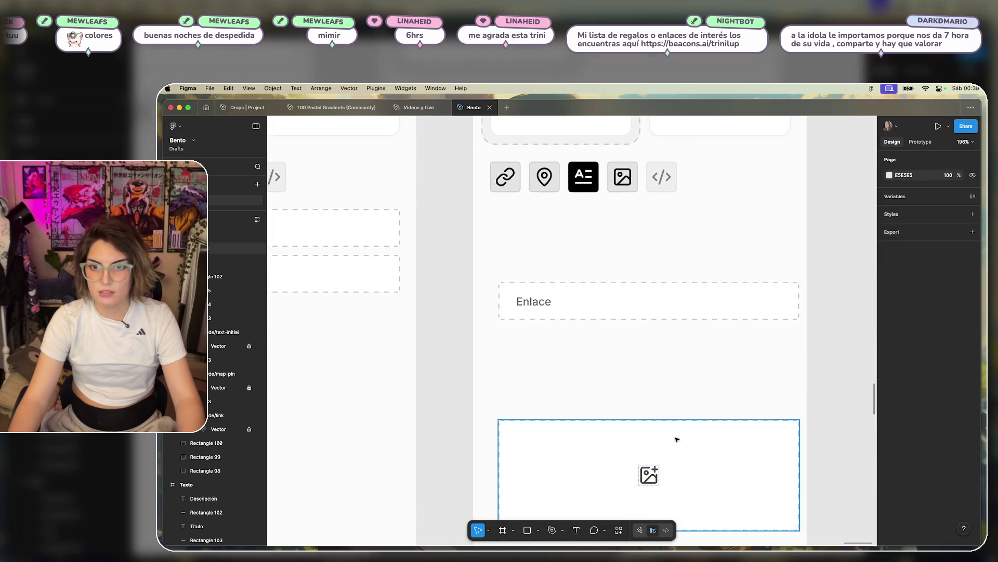
{"action": "scroll", "coordinate": [690, 282], "scroll_direction": "down", "scroll_amount": 3}
{"action": "mouse_move", "coordinate": [690, 283]}
{"action": "left_mouse_down"}
{"action": "mouse_move", "coordinate": [664, 261]}
{"action": "mouse_move", "coordinate": [675, 240]}
{"action": "left_mouse_up"}
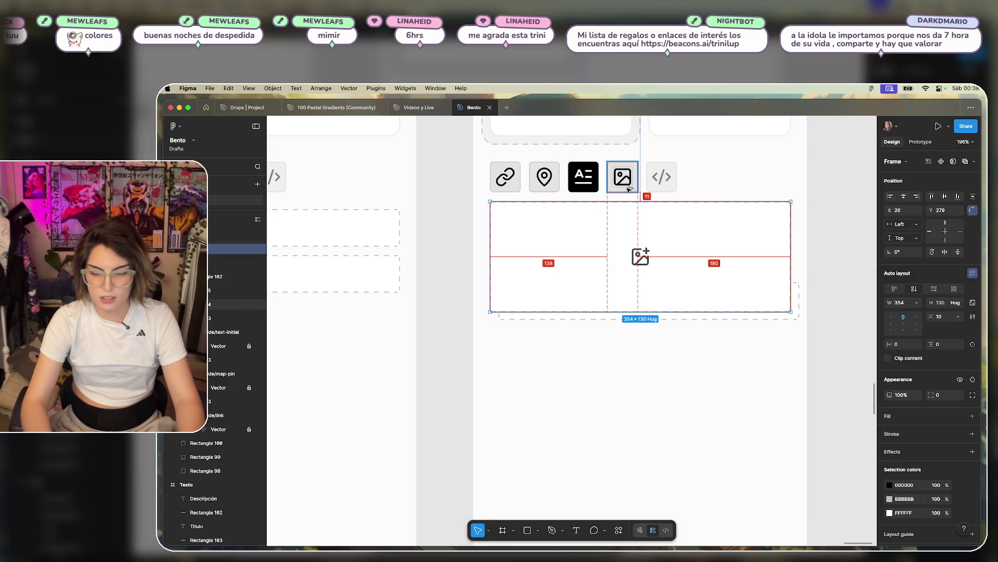
{"action": "key", "text": "Down"}
{"action": "key", "text": "Down"}
{"action": "key", "text": "Down"}
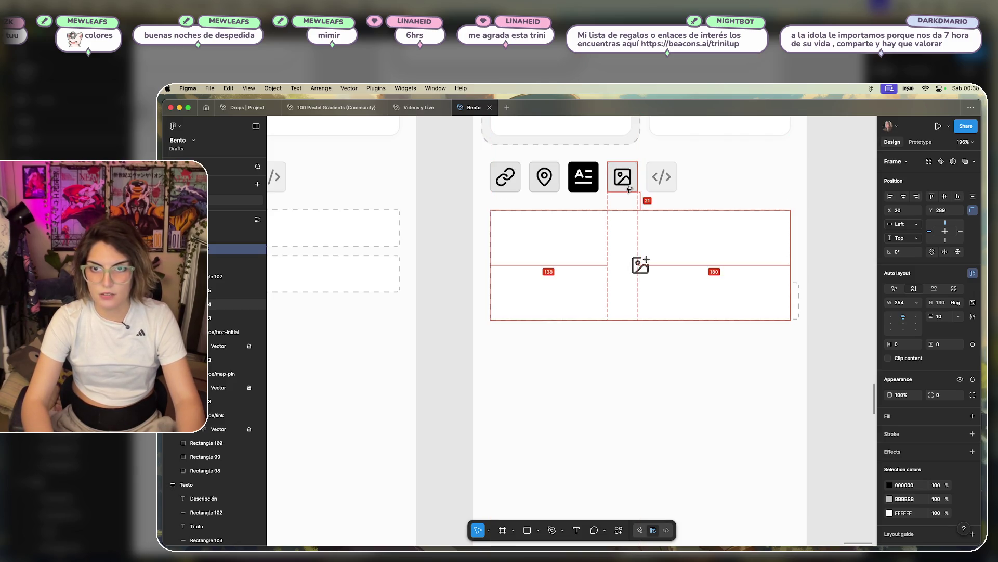
{"action": "left_click_drag", "start_coordinate": [846, 283], "coordinate": [551, 329]}
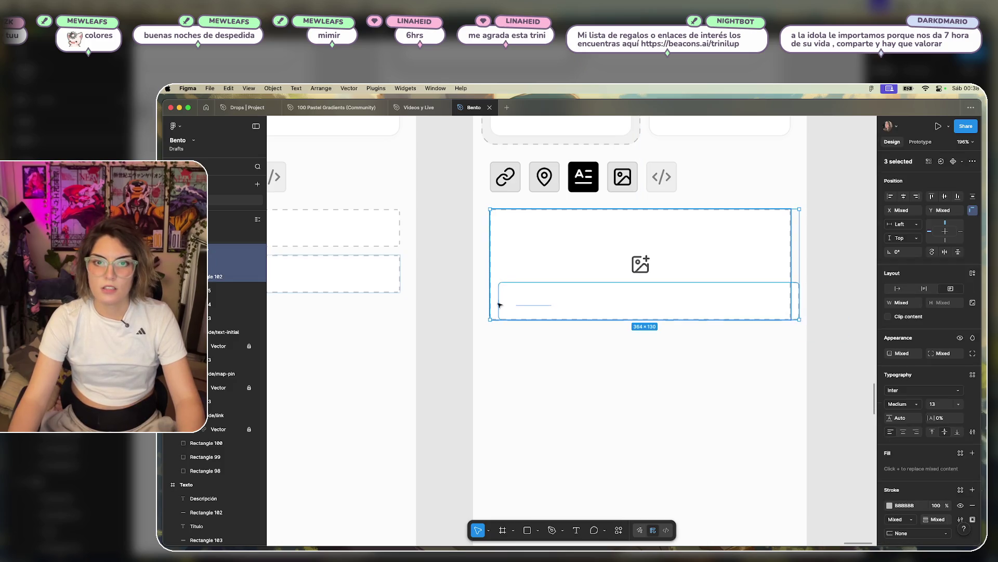
{"action": "mouse_move", "coordinate": [631, 304]}
{"action": "left_mouse_down"}
{"action": "mouse_move", "coordinate": [626, 339]}
{"action": "mouse_move", "coordinate": [643, 349]}
{"action": "left_mouse_up"}
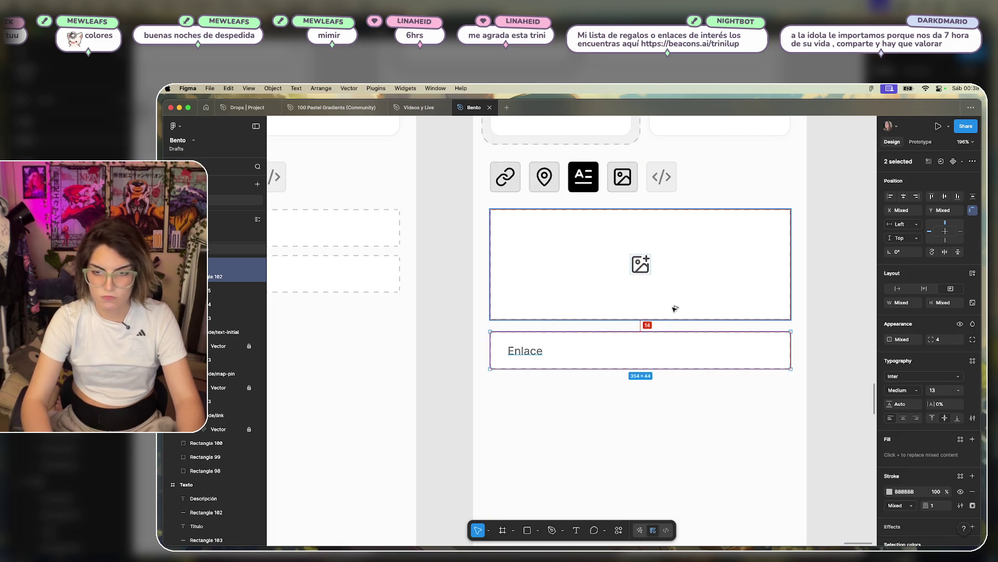
{"action": "key", "text": "Up"}
{"action": "key", "text": "Up"}
{"action": "key", "text": "Up"}
{"action": "left_click", "coordinate": [699, 395]}
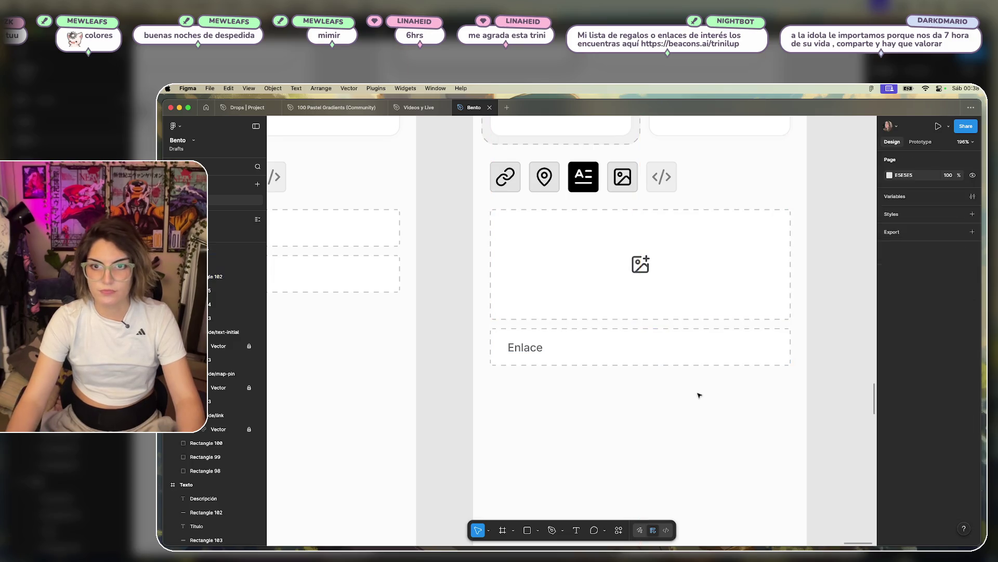
{"action": "scroll", "coordinate": [698, 396], "scroll_direction": "down", "scroll_amount": 5}
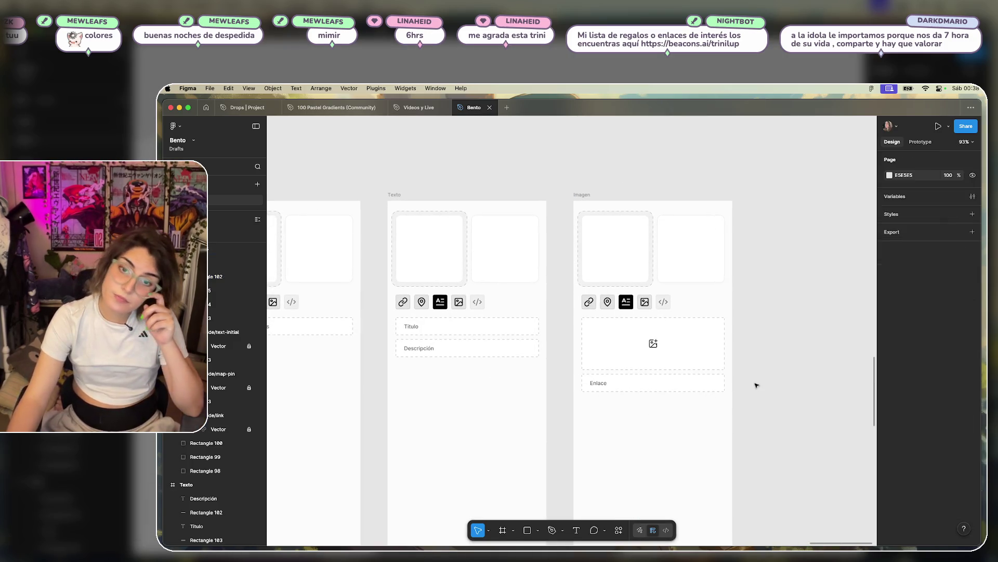
- Give the Imagen frame's image tile a black 000000 fill
{"action": "left_click", "coordinate": [645, 301]}
{"action": "scroll", "coordinate": [645, 301], "scroll_direction": "up", "scroll_amount": 8}
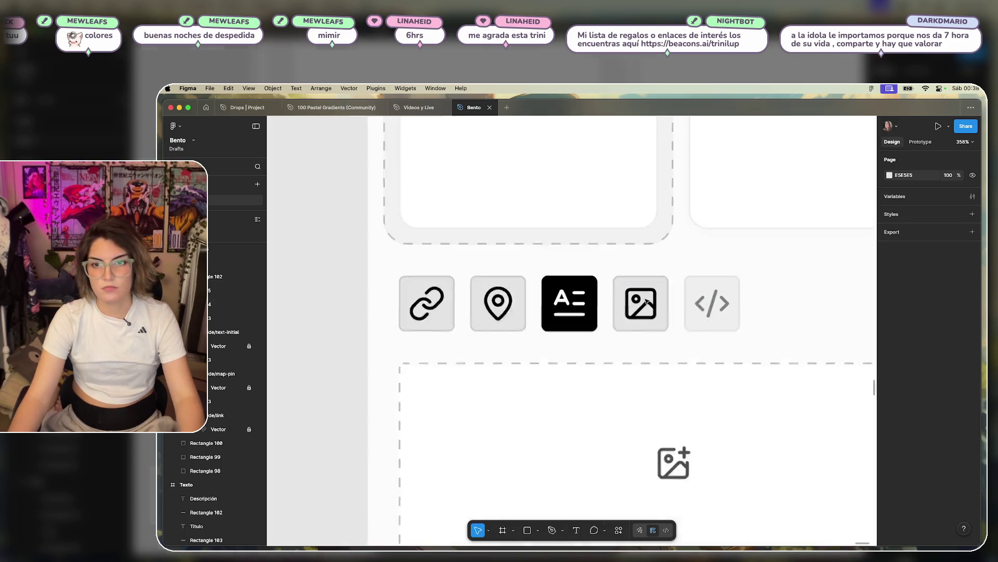
{"action": "key", "text": "shift+Return"}
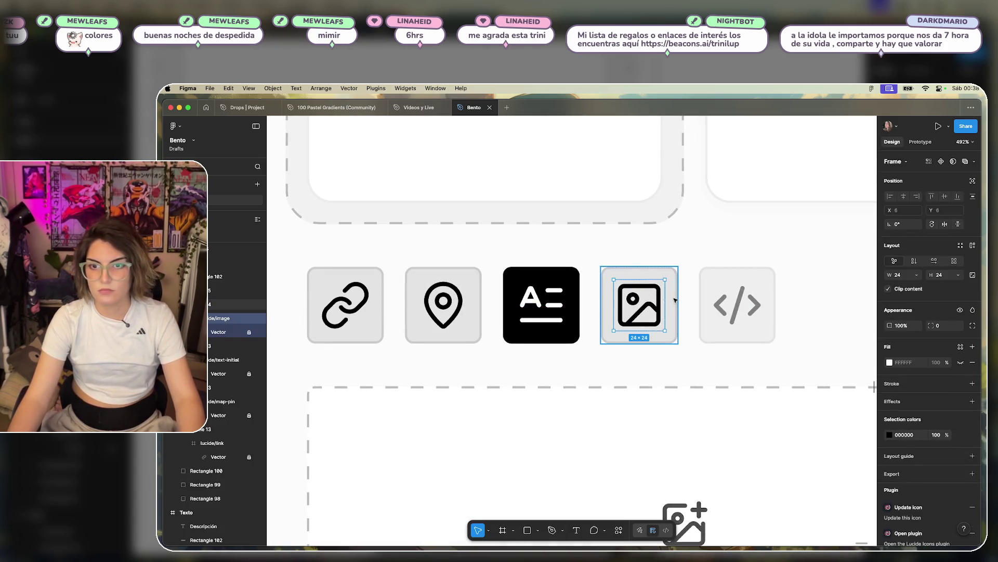
{"action": "left_click", "coordinate": [894, 436]}
{"action": "left_click_drag", "start_coordinate": [808, 372], "coordinate": [780, 438]}
- Restore the text tile to light grey with a CACACA stroke and EFEFEF fill
{"action": "left_click", "coordinate": [889, 468]}
{"action": "key", "text": "Tab"}
{"action": "key", "text": "Escape"}
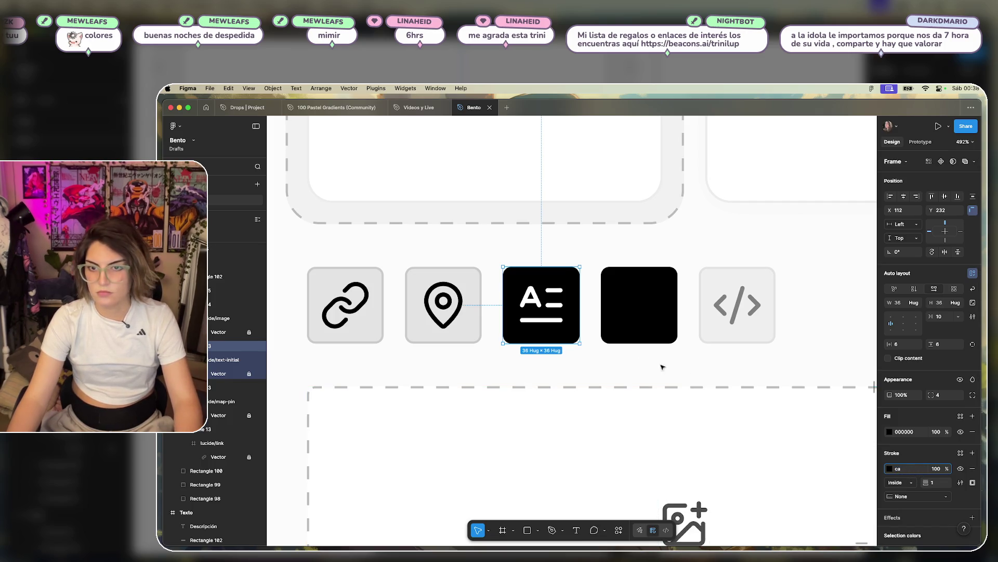
{"action": "left_click", "coordinate": [891, 431]}
{"action": "left_click", "coordinate": [786, 453]}
{"action": "left_click", "coordinate": [728, 327]}
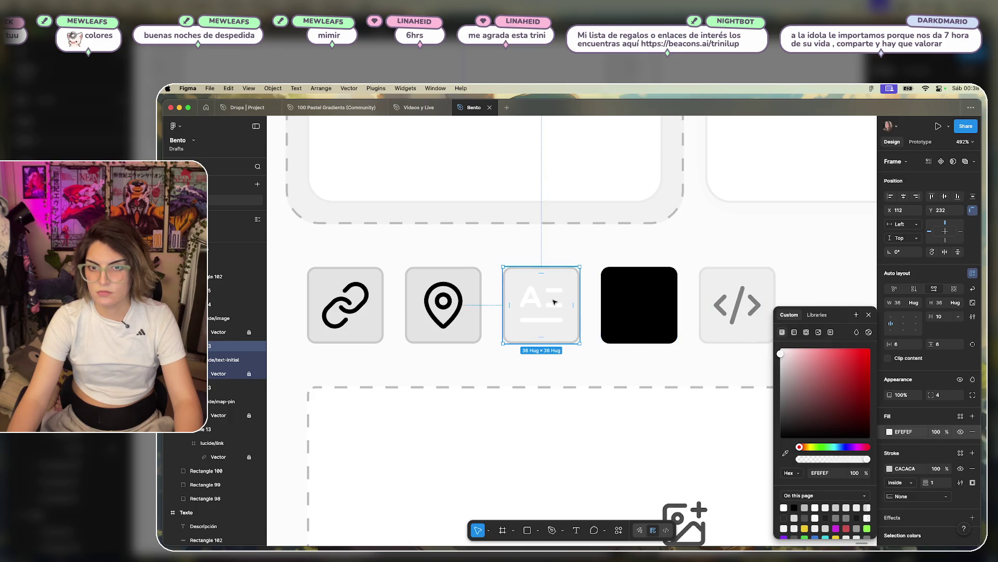
- Set the text icon to black 000000 and the image tile's icon to white FFFFFF
{"action": "double_click", "coordinate": [555, 301]}
{"action": "type", "text": "000000"}
{"action": "double_click", "coordinate": [646, 304]}
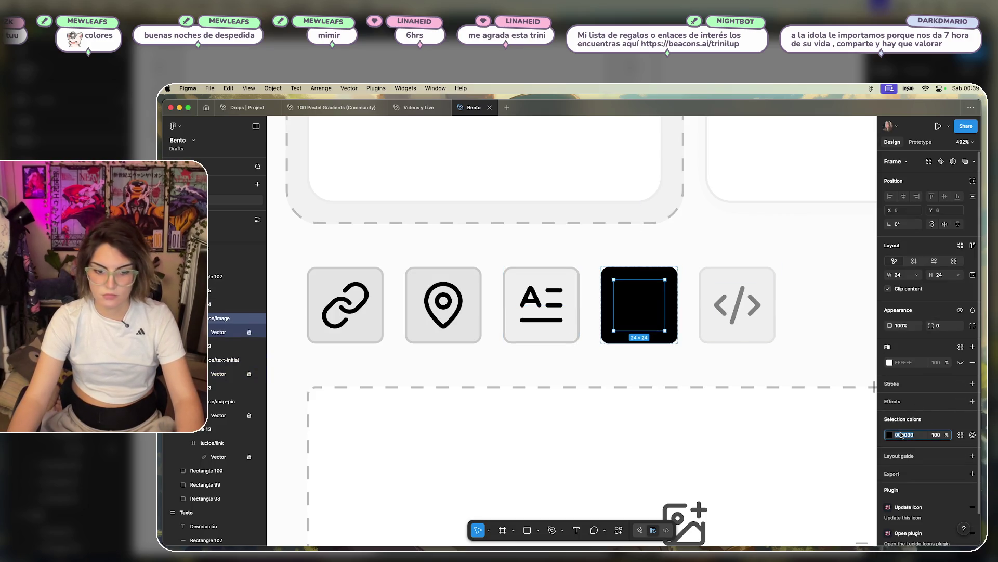
{"action": "type", "text": "ffff"}
{"action": "key", "text": "Return"}
{"action": "key", "text": "shift+1"}
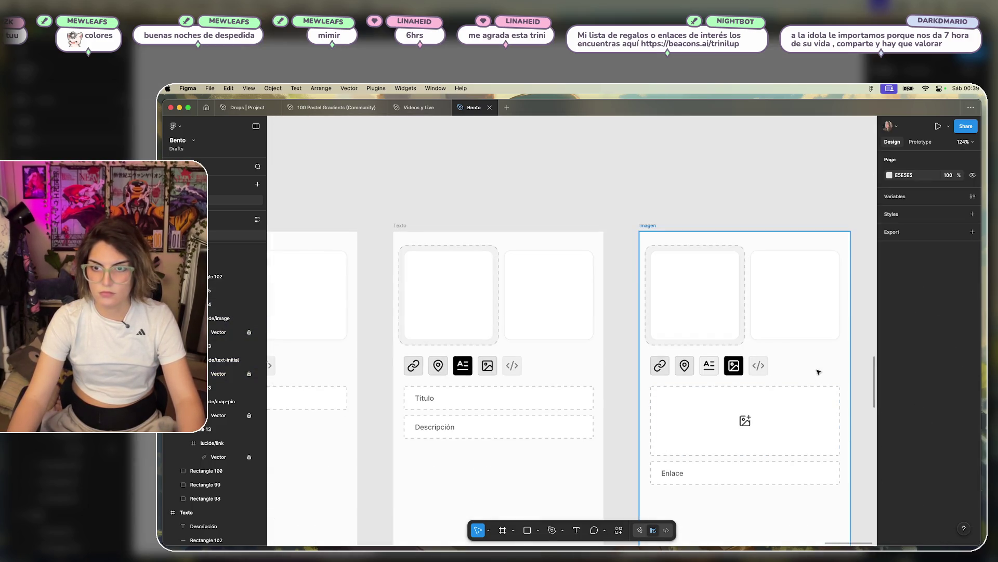
{"action": "scroll", "coordinate": [791, 364], "scroll_direction": "right", "scroll_amount": 3}
{"action": "scroll", "coordinate": [751, 361], "scroll_direction": "down", "scroll_amount": 3}
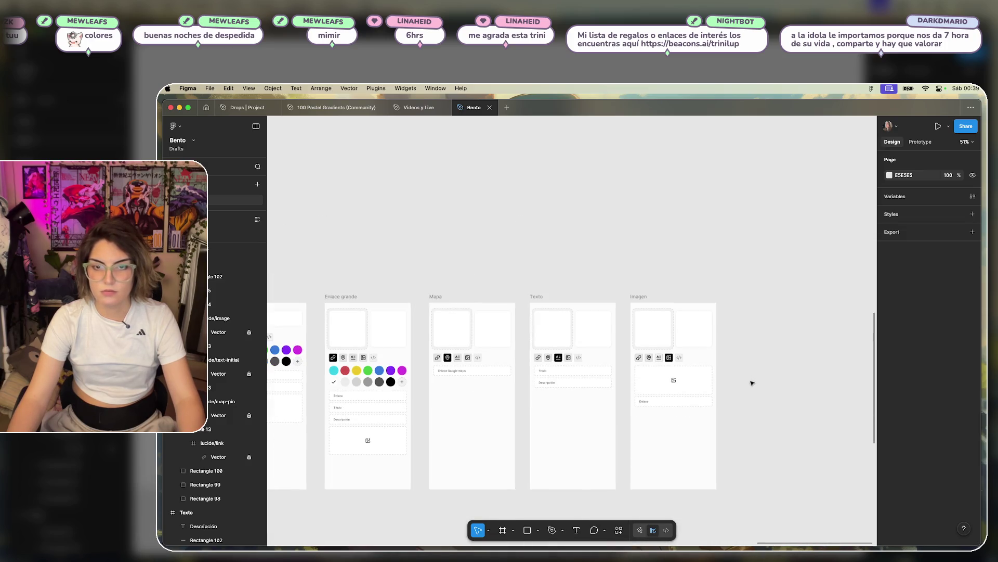
{"action": "scroll", "coordinate": [687, 427], "scroll_direction": "left", "scroll_amount": 3}
{"action": "scroll", "coordinate": [687, 426], "scroll_direction": "down", "scroll_amount": 2}
{"action": "scroll", "coordinate": [438, 358], "scroll_direction": "up", "scroll_amount": 2}
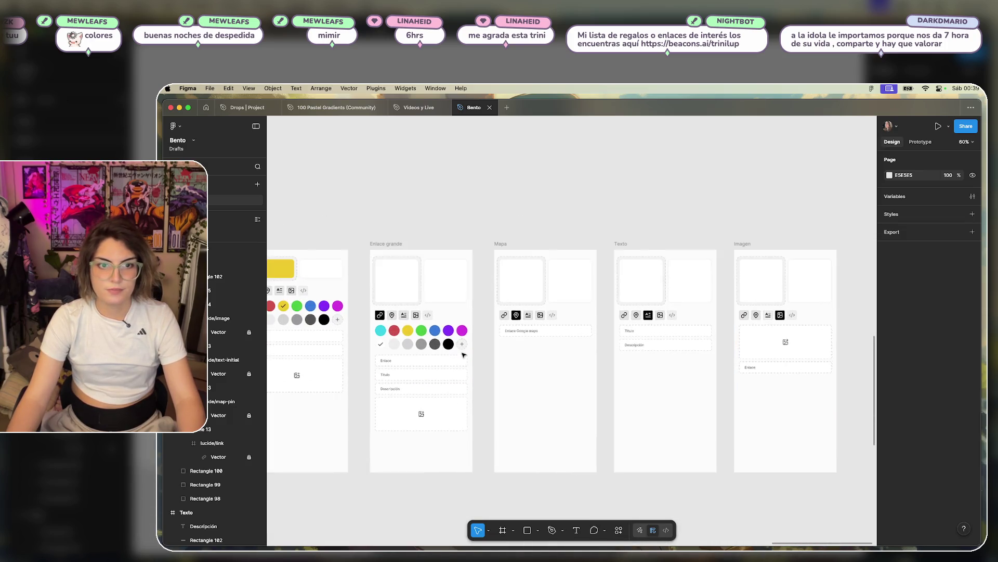
{"action": "scroll", "coordinate": [482, 304], "scroll_direction": "left", "scroll_amount": 5}
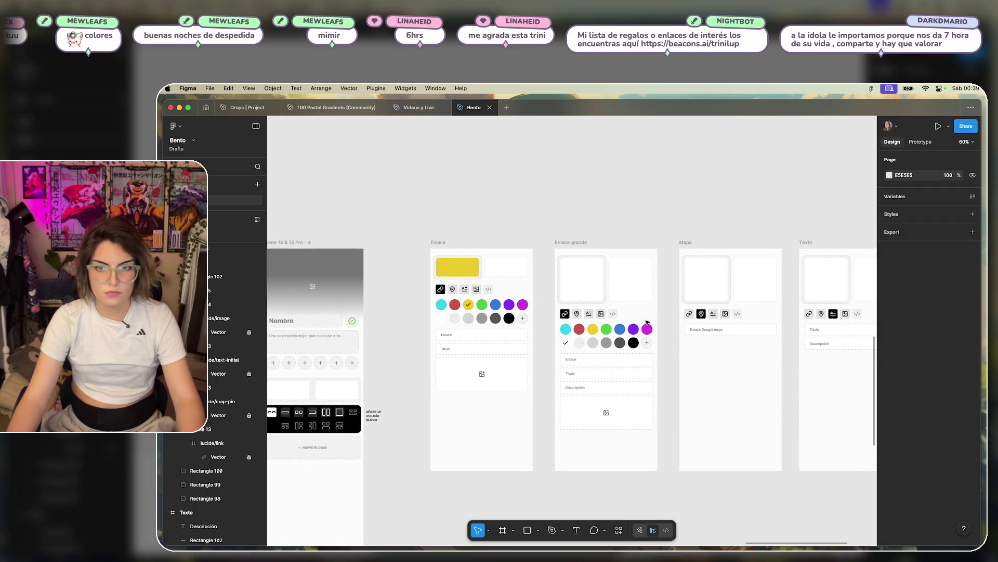
{"action": "scroll", "coordinate": [788, 327], "scroll_direction": "right", "scroll_amount": 5}
{"action": "scroll", "coordinate": [520, 327], "scroll_direction": "left", "scroll_amount": 5}
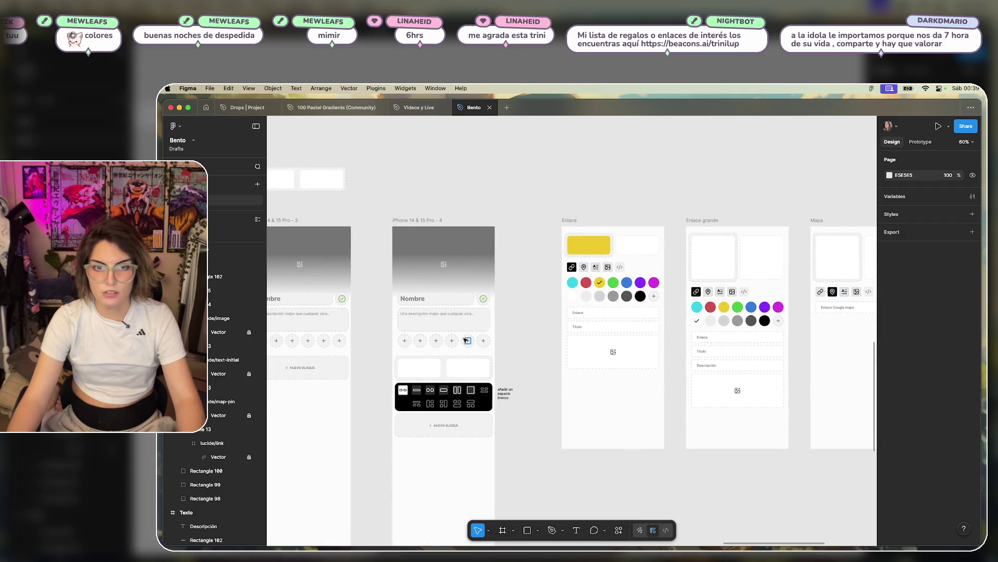
{"action": "scroll", "coordinate": [510, 381], "scroll_direction": "down", "scroll_amount": 2}
{"action": "scroll", "coordinate": [507, 410], "scroll_direction": "up", "scroll_amount": 5}
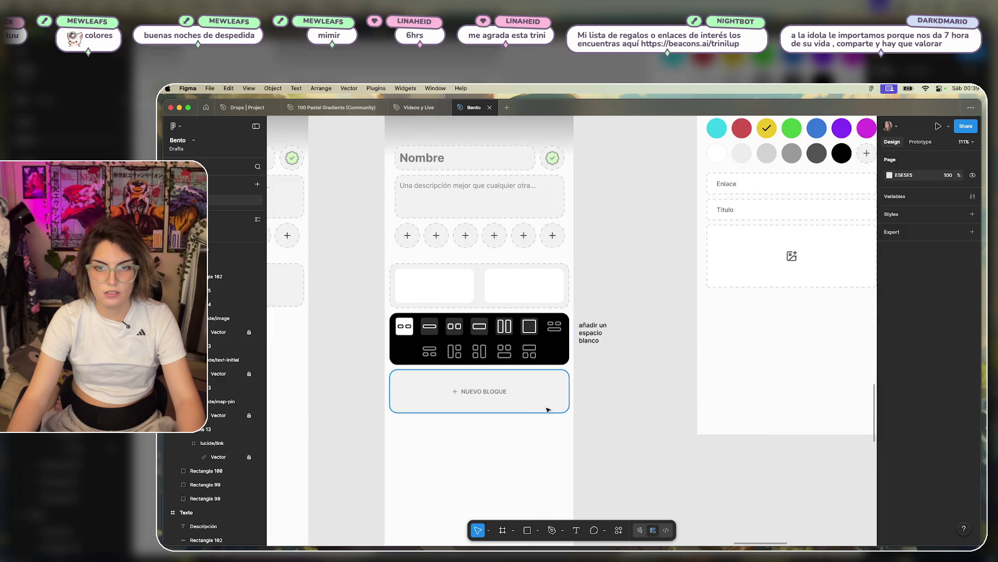
{"action": "scroll", "coordinate": [582, 406], "scroll_direction": "down", "scroll_amount": 5}
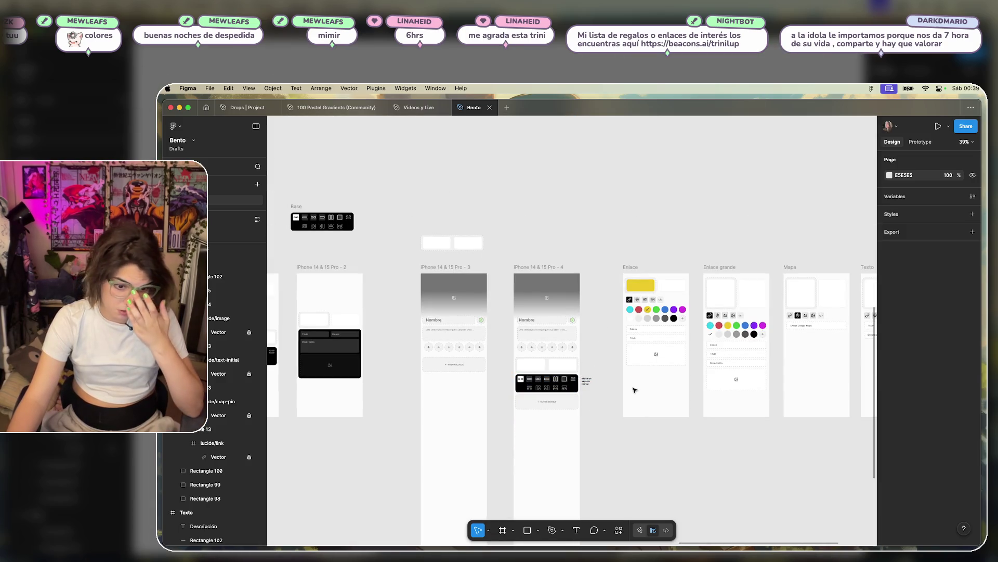
{"action": "scroll", "coordinate": [527, 371], "scroll_direction": "down", "scroll_amount": 3}
{"action": "scroll", "coordinate": [448, 350], "scroll_direction": "down", "scroll_amount": 3}
{"action": "mouse_move", "coordinate": [448, 350]}
{"action": "left_mouse_down"}
{"action": "mouse_move", "coordinate": [669, 350]}
{"action": "mouse_move", "coordinate": [466, 376]}
{"action": "left_mouse_up"}
{"action": "scroll", "coordinate": [588, 367], "scroll_direction": "up", "scroll_amount": 3}
{"action": "scroll", "coordinate": [589, 367], "scroll_direction": "up", "scroll_amount": 3}
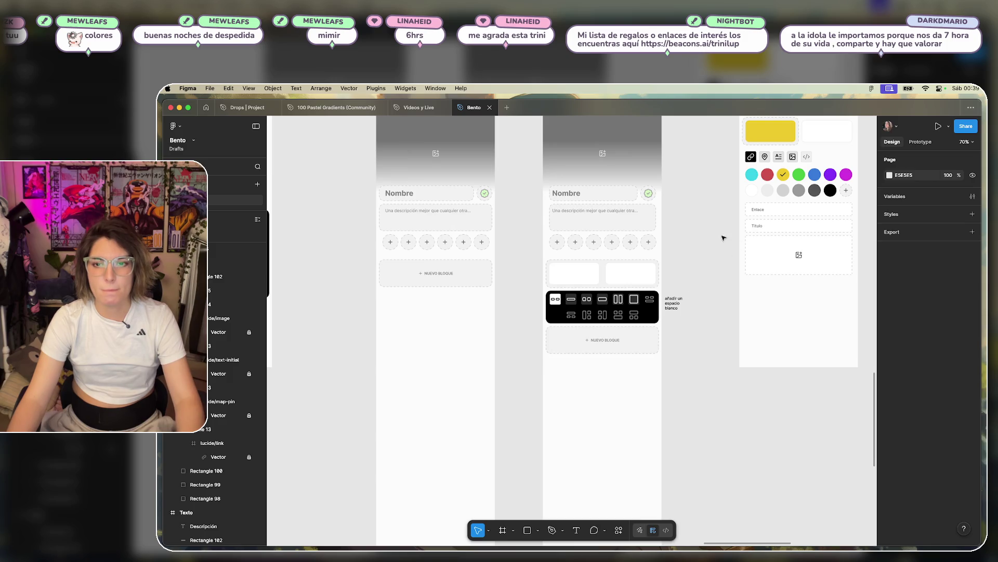
{"action": "scroll", "coordinate": [701, 256], "scroll_direction": "up", "scroll_amount": 3}
{"action": "scroll", "coordinate": [641, 312], "scroll_direction": "down", "scroll_amount": 5}
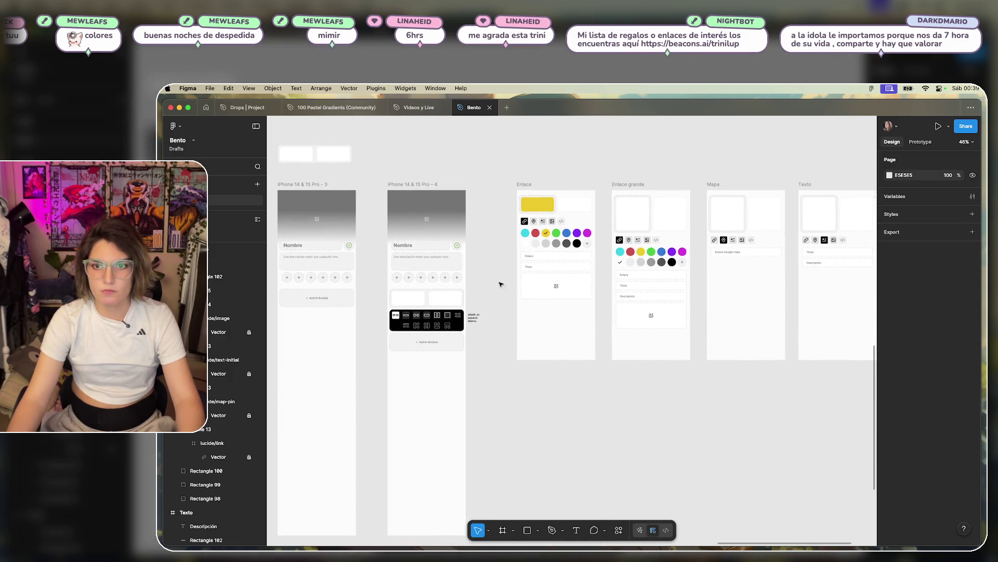
{"action": "left_click_drag", "start_coordinate": [492, 239], "coordinate": [635, 245]}
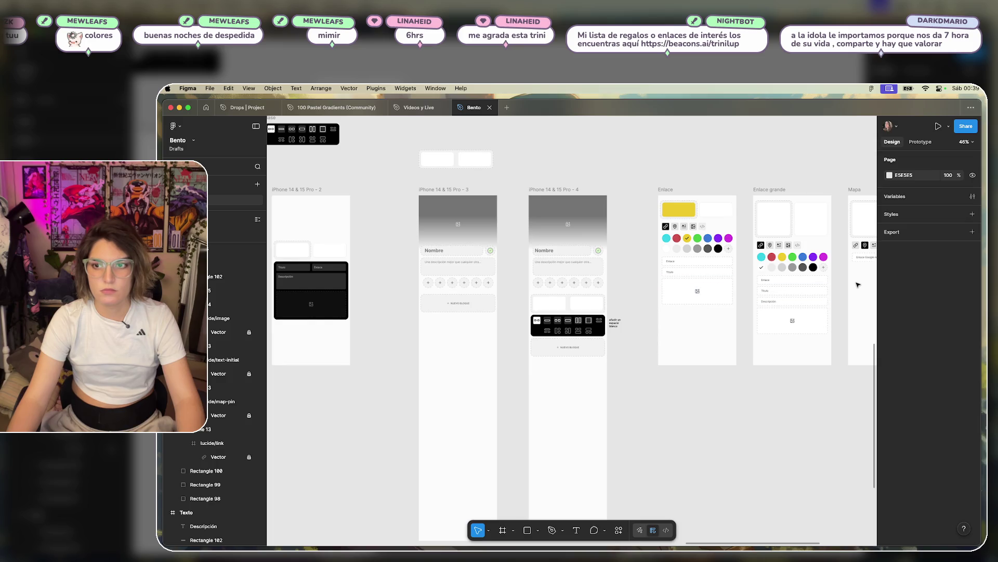
{"action": "scroll", "coordinate": [858, 284], "scroll_direction": "right", "scroll_amount": 5}
{"action": "scroll", "coordinate": [479, 259], "scroll_direction": "up", "scroll_amount": 3}
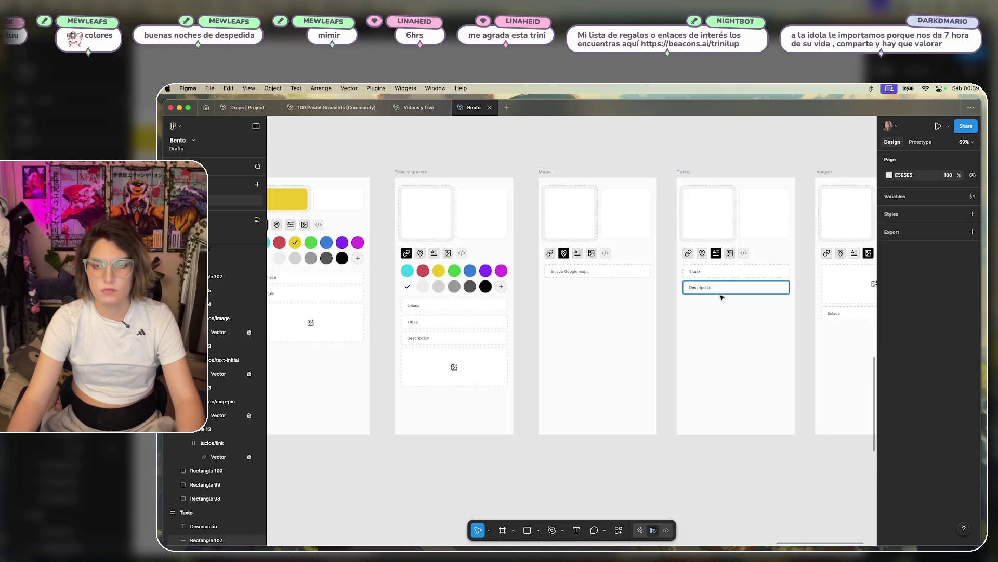
{"action": "scroll", "coordinate": [611, 313], "scroll_direction": "down", "scroll_amount": 5}
{"action": "scroll", "coordinate": [520, 299], "scroll_direction": "up", "scroll_amount": 5}
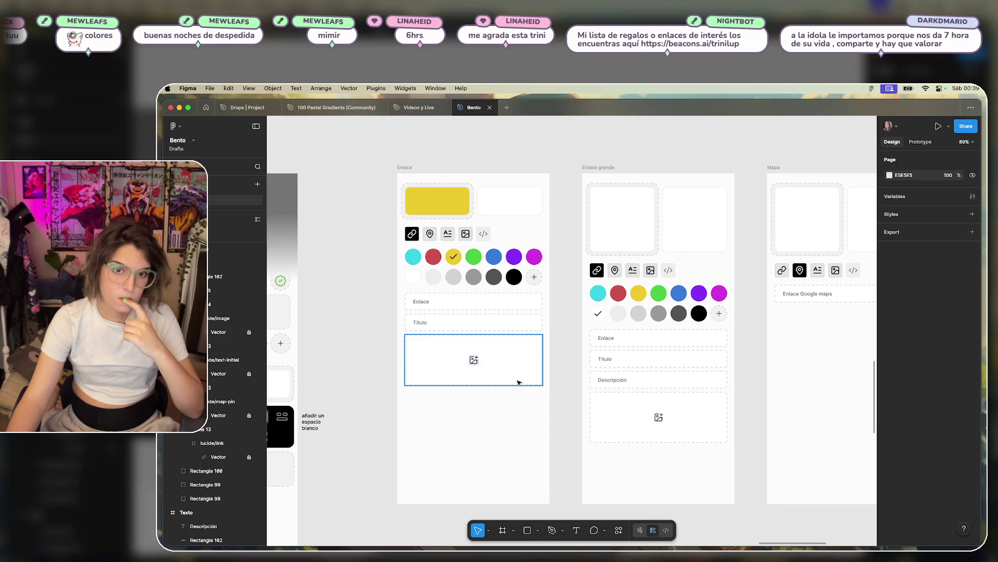
{"action": "scroll", "coordinate": [739, 307], "scroll_direction": "right", "scroll_amount": 10}
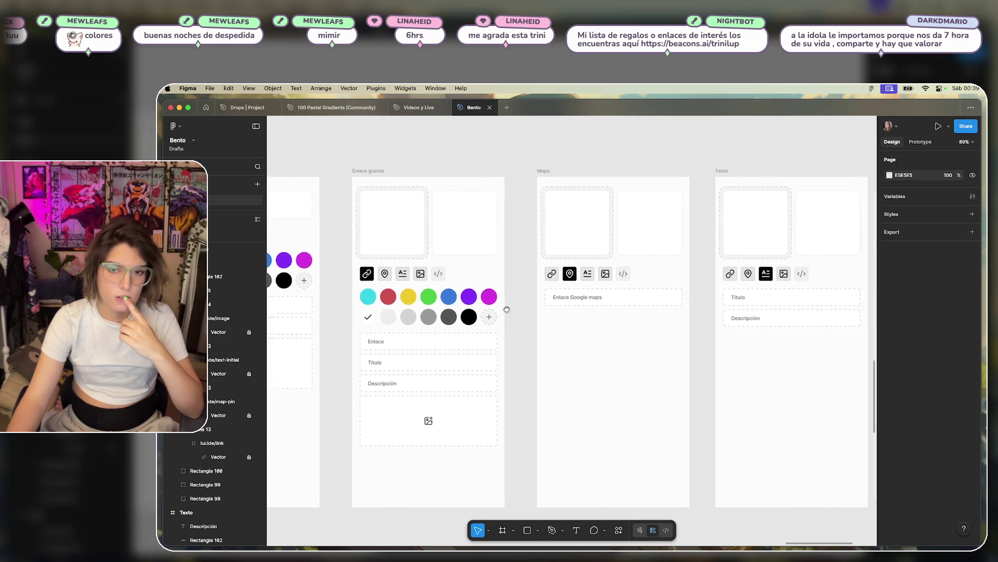
{"action": "scroll", "coordinate": [783, 310], "scroll_direction": "right", "scroll_amount": 8}
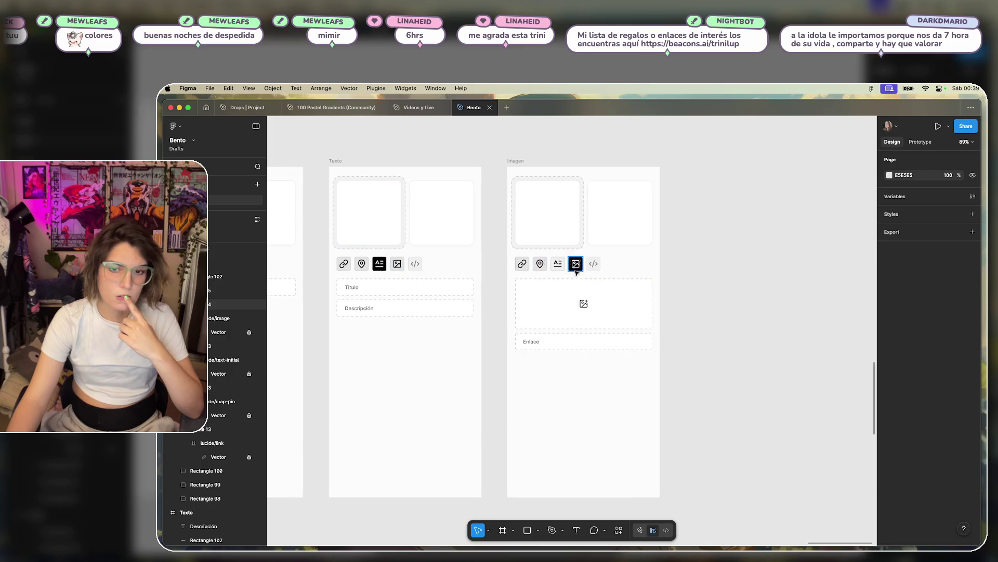
{"action": "scroll", "coordinate": [490, 307], "scroll_direction": "left", "scroll_amount": 12}
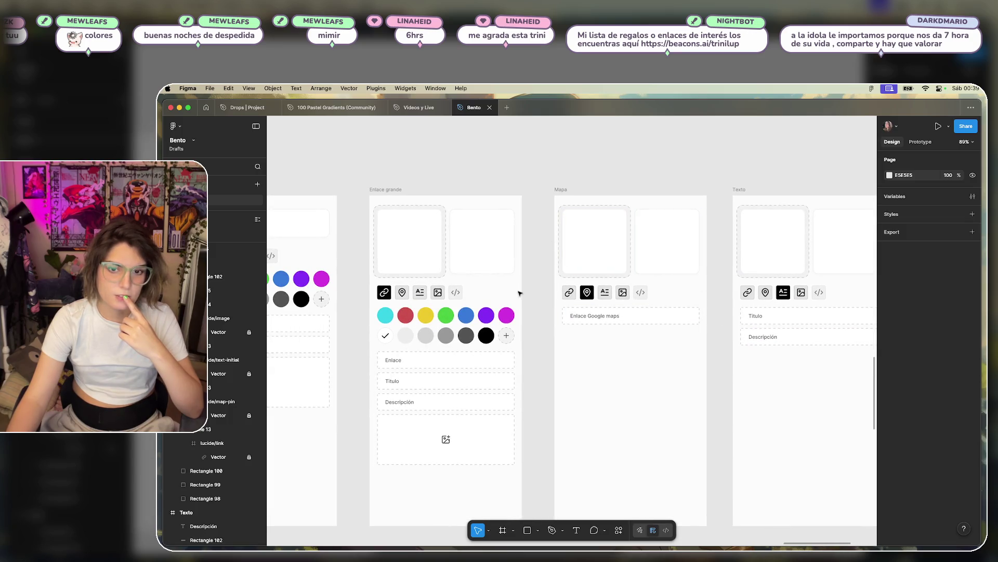
{"action": "scroll", "coordinate": [598, 290], "scroll_direction": "left", "scroll_amount": 5}
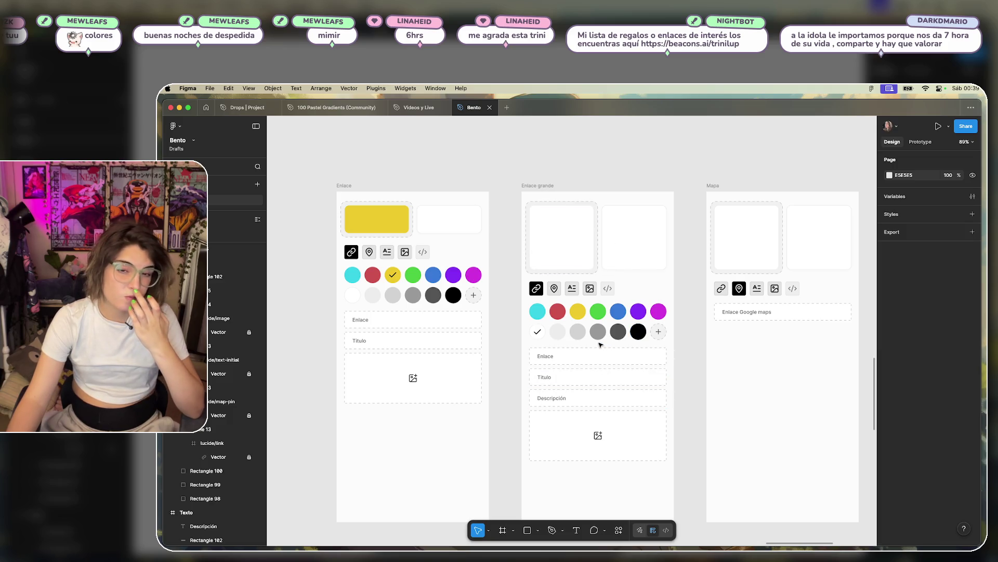
{"action": "scroll", "coordinate": [604, 294], "scroll_direction": "right", "scroll_amount": 10}
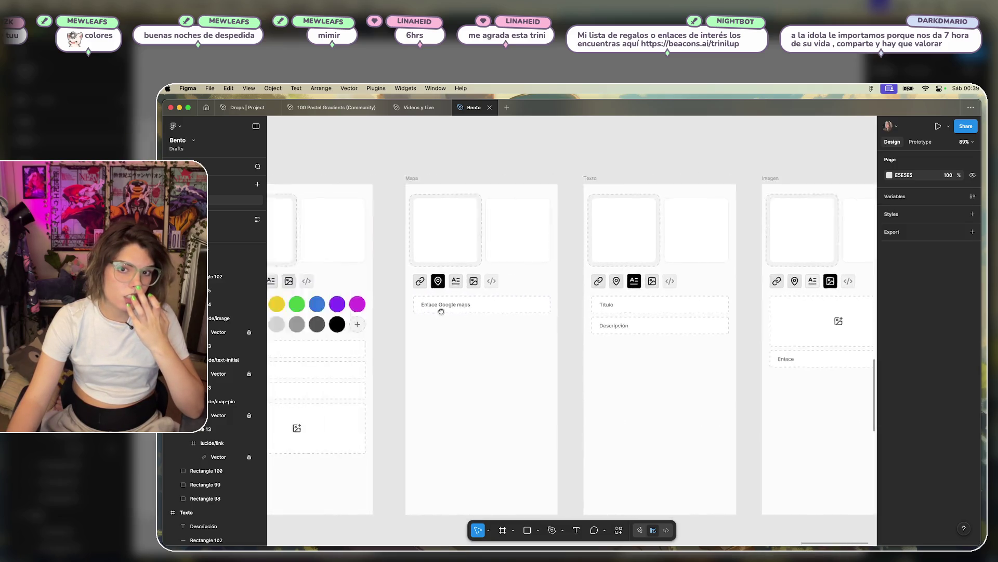
{"action": "scroll", "coordinate": [598, 296], "scroll_direction": "left", "scroll_amount": 14}
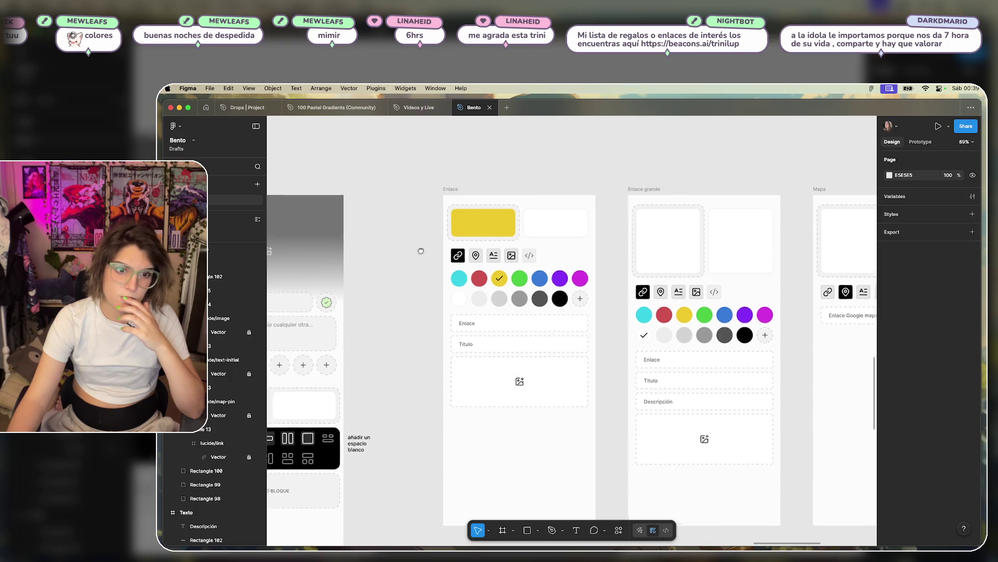
{"action": "left_click_drag", "start_coordinate": [420, 253], "coordinate": [604, 185]}
- Drag the 'añadir un espacio blanco' note down beside the black block-layout picker
{"action": "left_click_drag", "start_coordinate": [562, 265], "coordinate": [672, 303]}
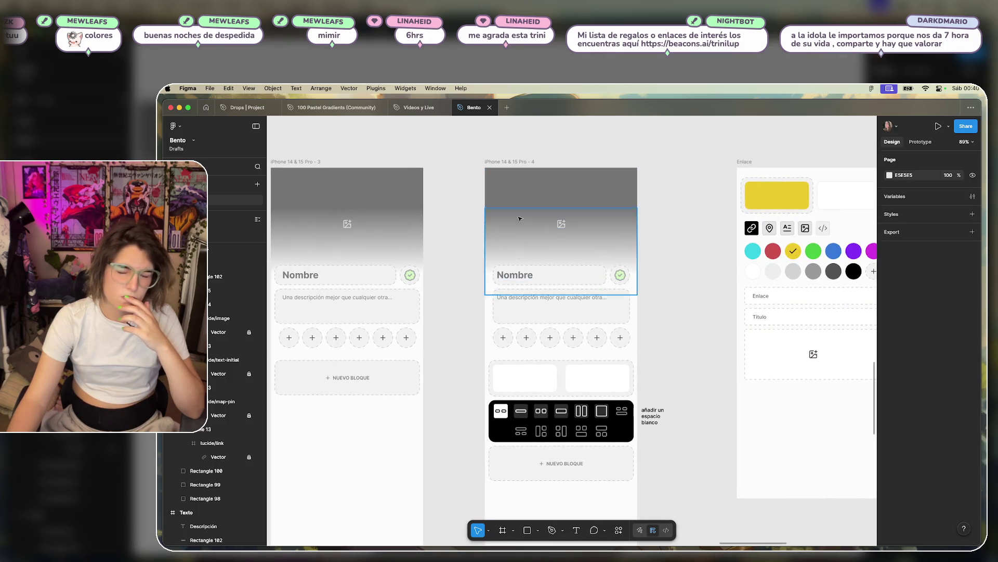
{"action": "scroll", "coordinate": [475, 266], "scroll_direction": "down", "scroll_amount": 3}
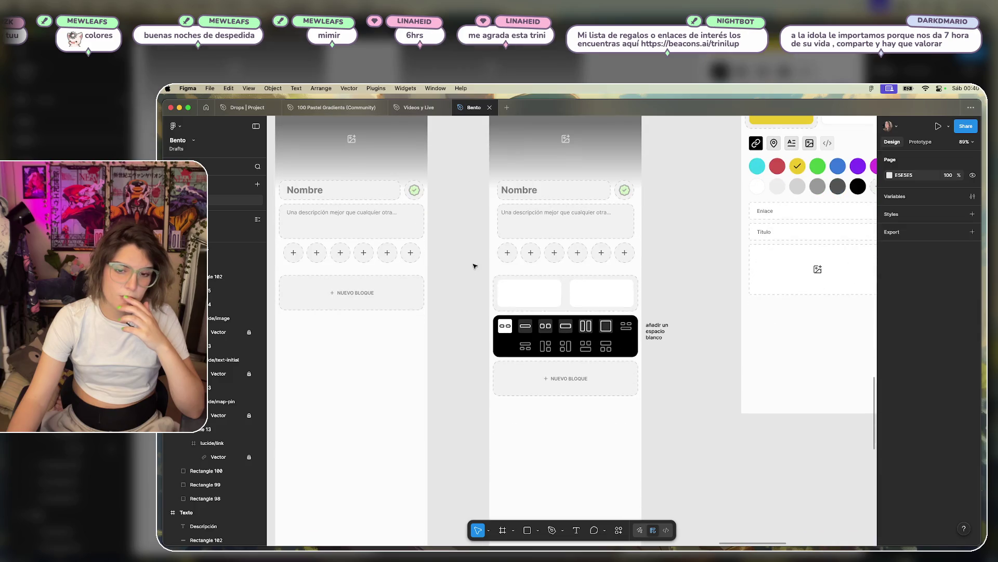
{"action": "left_click", "coordinate": [661, 334]}
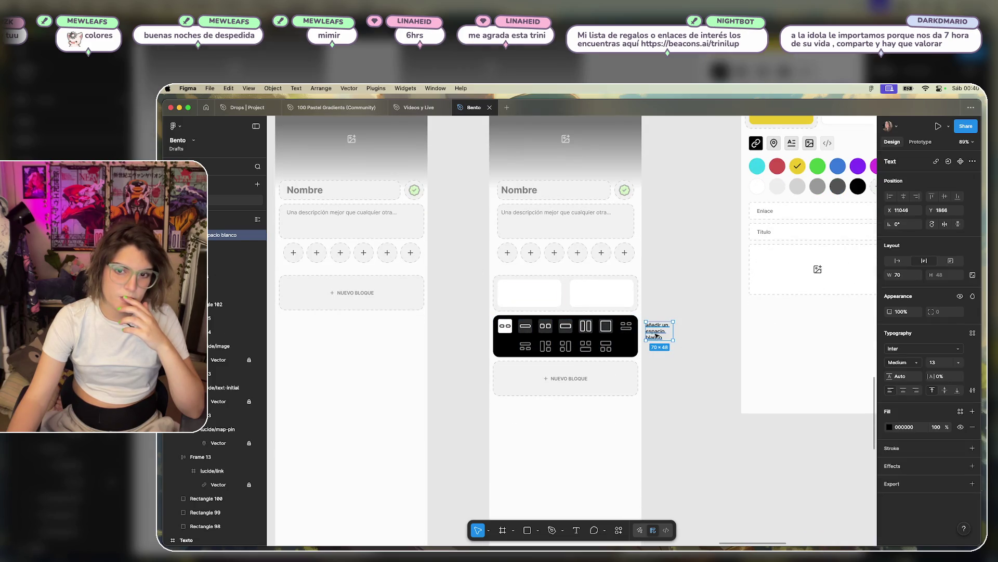
{"action": "left_click_drag", "start_coordinate": [657, 335], "coordinate": [665, 391]}
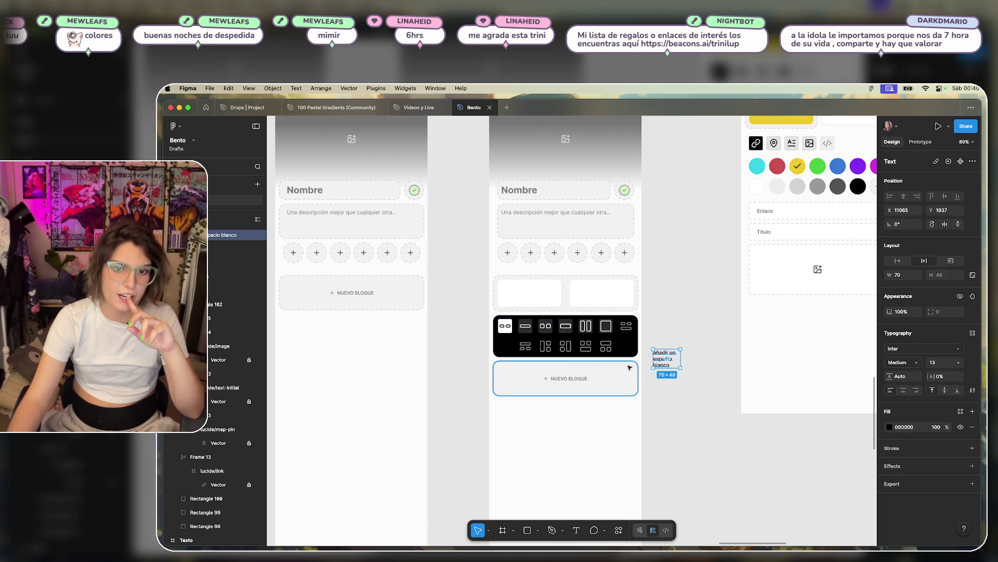
{"action": "scroll", "coordinate": [614, 359], "scroll_direction": "up", "scroll_amount": 5}
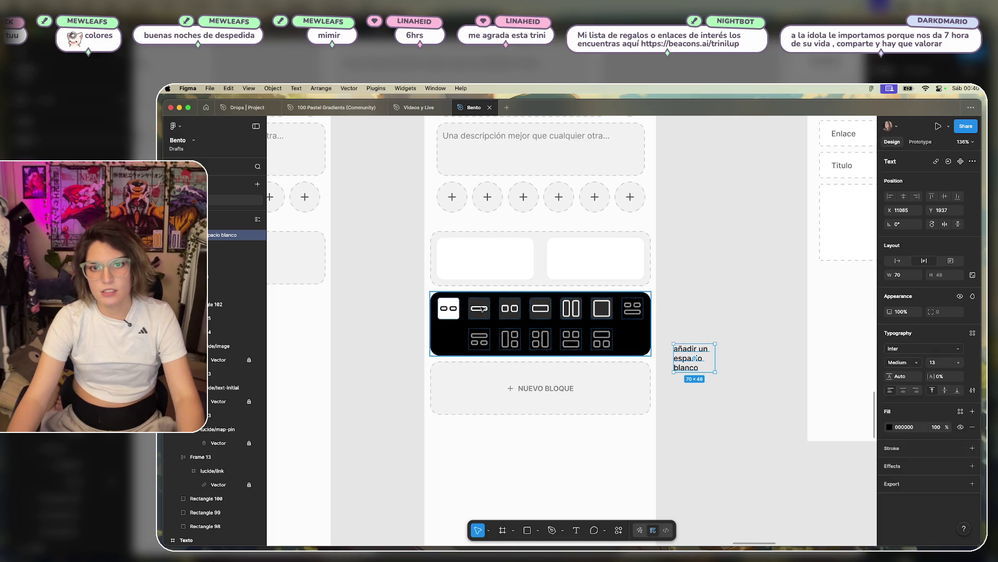
{"action": "left_click", "coordinate": [483, 309]}
- Move the bar layout icon to the end of the picker's top row
{"action": "left_click", "coordinate": [485, 305]}
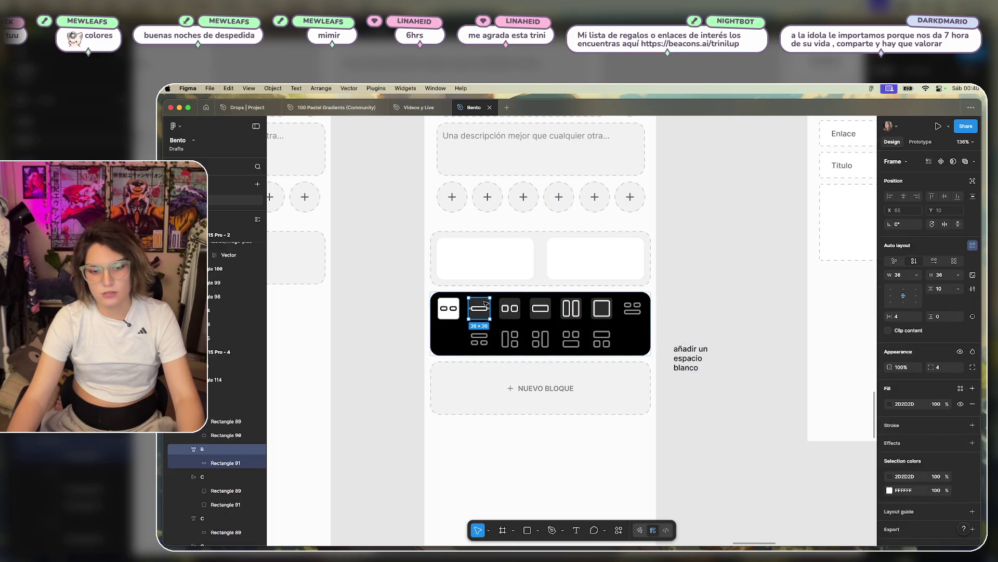
{"action": "left_click_drag", "start_coordinate": [485, 305], "coordinate": [637, 318]}
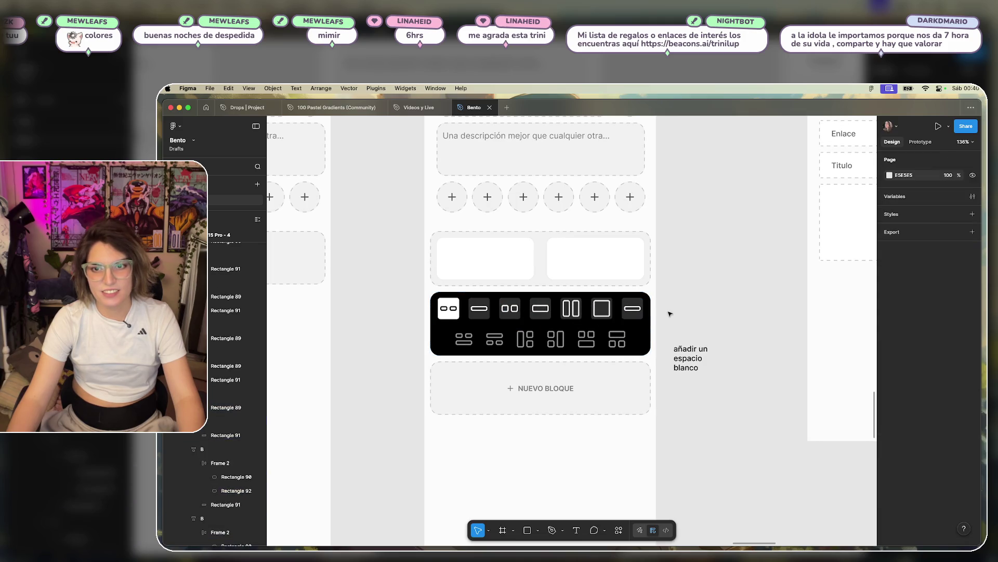
{"action": "scroll", "coordinate": [676, 317], "scroll_direction": "up", "scroll_amount": 5}
{"action": "left_click", "coordinate": [591, 306]}
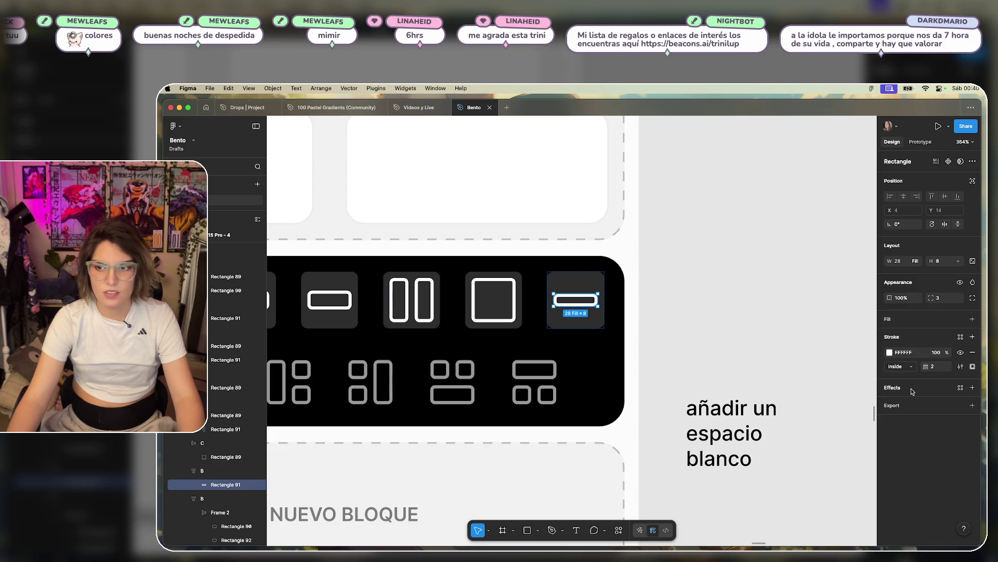
{"action": "left_click", "coordinate": [758, 353]}
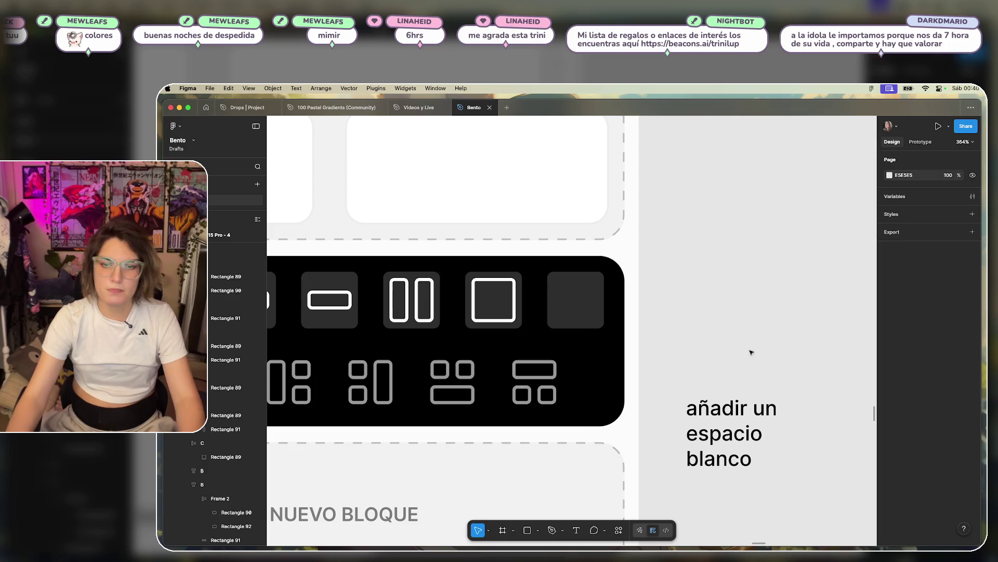
- Delete the 'añadir un espacio blanco' note
{"action": "scroll", "coordinate": [692, 291], "scroll_direction": "down", "scroll_amount": 5}
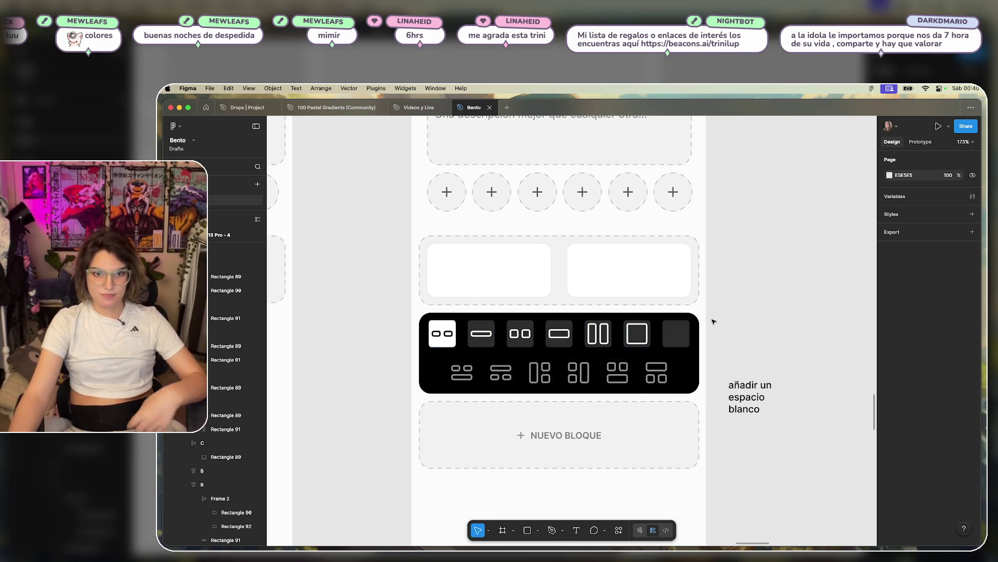
{"action": "left_click", "coordinate": [762, 410]}
{"action": "key", "text": "Delete"}
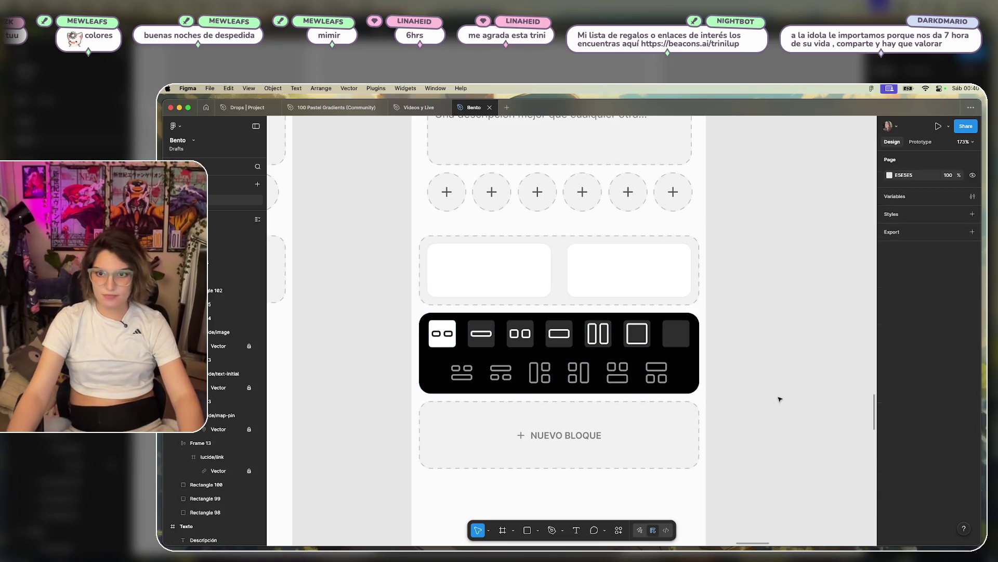
- Move the iPhone 14 & 15 Pro - 4 frame to the right
{"action": "scroll", "coordinate": [778, 397], "scroll_direction": "down", "scroll_amount": 5}
{"action": "scroll", "coordinate": [691, 321], "scroll_direction": "down", "scroll_amount": 5}
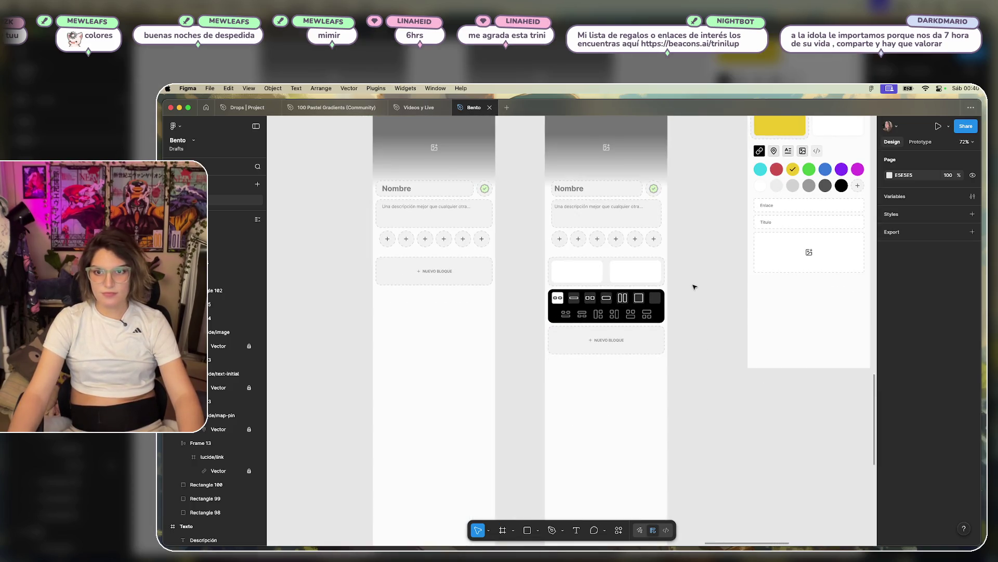
{"action": "scroll", "coordinate": [554, 333], "scroll_direction": "right", "scroll_amount": 2}
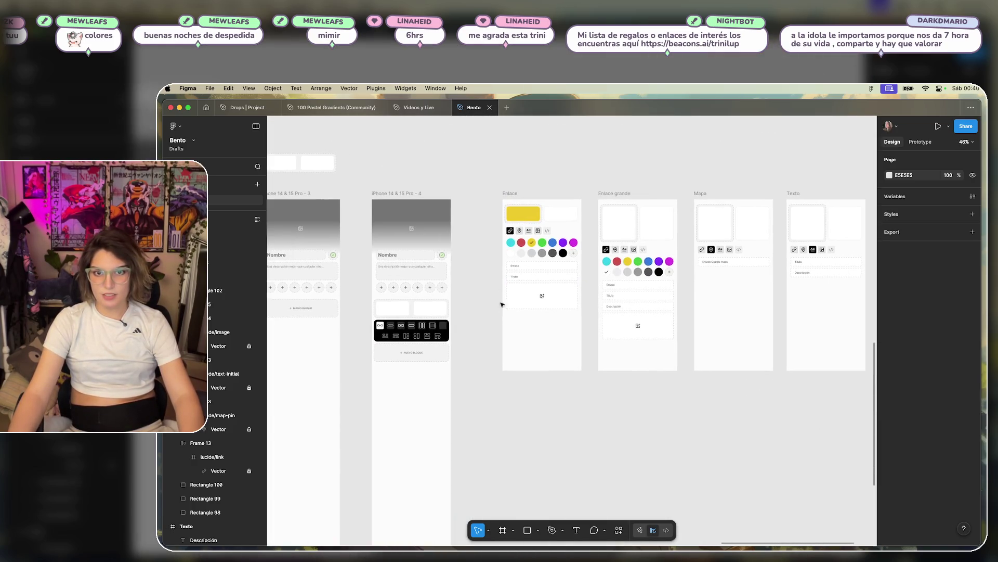
{"action": "left_click", "coordinate": [408, 193]}
{"action": "mouse_move", "coordinate": [391, 192]}
{"action": "left_mouse_down"}
{"action": "mouse_move", "coordinate": [863, 203]}
{"action": "mouse_move", "coordinate": [733, 214]}
{"action": "mouse_move", "coordinate": [742, 191]}
{"action": "left_mouse_up"}
- Select the six lower blocks in the phone frame and shift them down to make room
{"action": "scroll", "coordinate": [829, 294], "scroll_direction": "up", "scroll_amount": 5}
{"action": "left_click_drag", "start_coordinate": [830, 294], "coordinate": [595, 419]}
{"action": "left_click", "coordinate": [797, 290]}
{"action": "mouse_move", "coordinate": [797, 290]}
{"action": "left_mouse_down"}
{"action": "mouse_move", "coordinate": [602, 345]}
{"action": "mouse_move", "coordinate": [626, 406]}
{"action": "left_mouse_up"}
{"action": "left_click_drag", "start_coordinate": [775, 221], "coordinate": [624, 373]}
{"action": "left_click_drag", "start_coordinate": [784, 270], "coordinate": [593, 388]}
{"action": "left_click_drag", "start_coordinate": [623, 338], "coordinate": [847, 338]}
{"action": "left_click", "coordinate": [820, 230]}
{"action": "key", "text": "ctrl+z"}
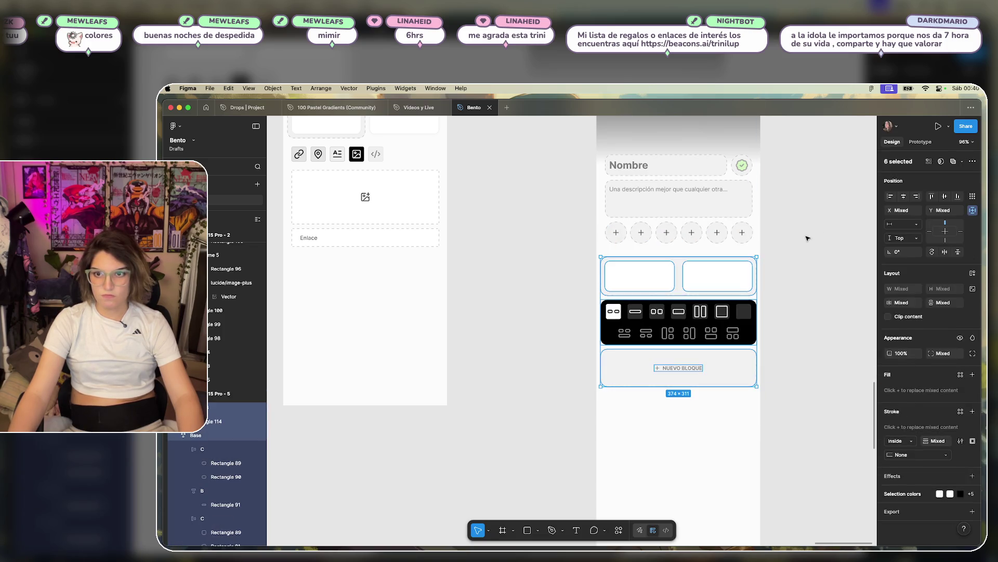
{"action": "left_click", "coordinate": [789, 259]}
{"action": "left_click", "coordinate": [758, 282]}
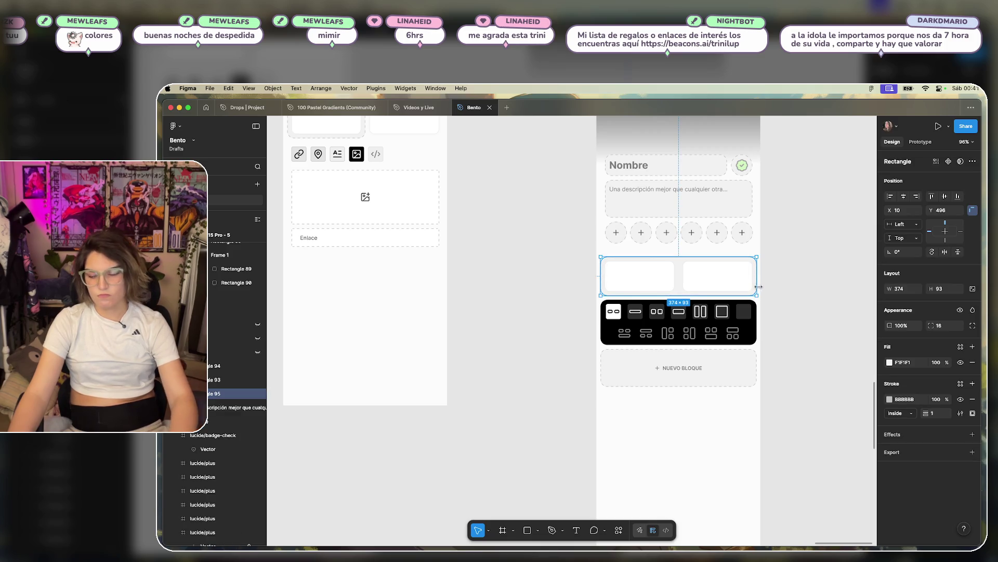
{"action": "mouse_move", "coordinate": [789, 277]}
{"action": "left_mouse_down"}
{"action": "mouse_move", "coordinate": [601, 389]}
{"action": "mouse_move", "coordinate": [591, 419]}
{"action": "mouse_move", "coordinate": [597, 330]}
{"action": "mouse_move", "coordinate": [595, 405]}
{"action": "left_mouse_up"}
{"action": "left_click_drag", "start_coordinate": [657, 328], "coordinate": [657, 382]}
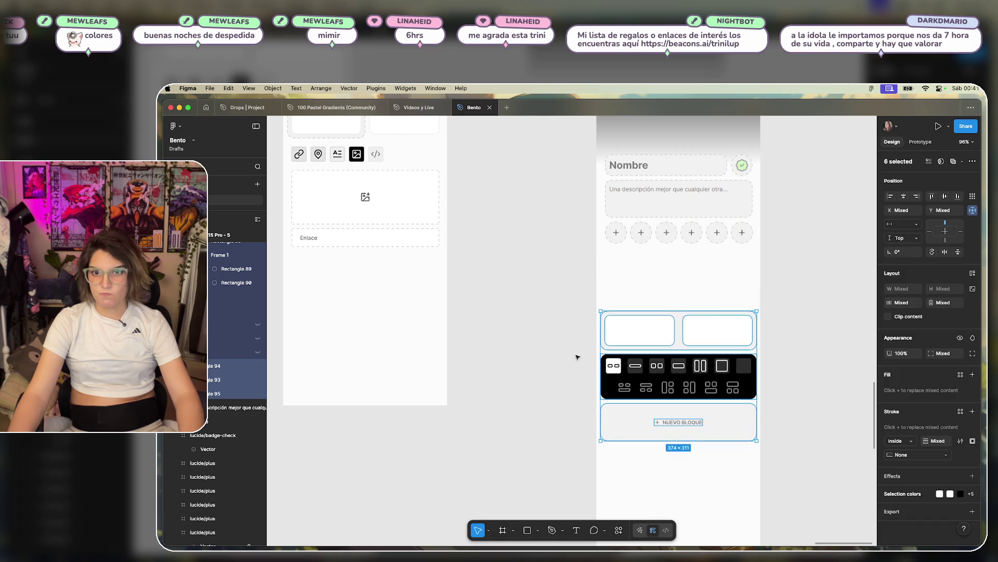
- Duplicate the two white tiles upward into a new row above the existing pair
{"action": "left_click", "coordinate": [712, 339], "text": "shift"}
{"action": "left_click_drag", "start_coordinate": [712, 339], "coordinate": [719, 307]}
{"action": "left_click", "coordinate": [771, 345]}
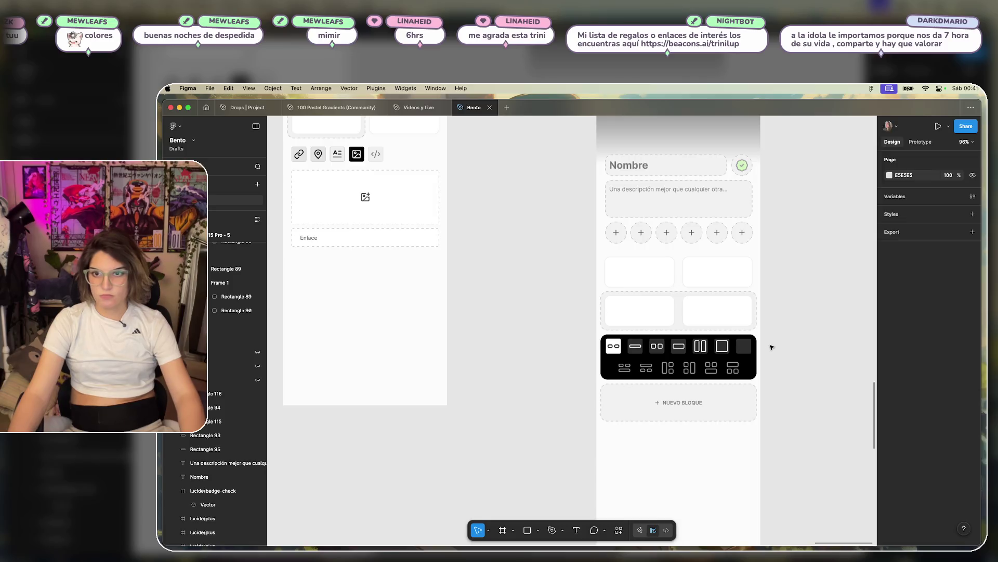
- Change the empty last picker tile's fill to white
{"action": "scroll", "coordinate": [772, 346], "scroll_direction": "up", "scroll_amount": 3}
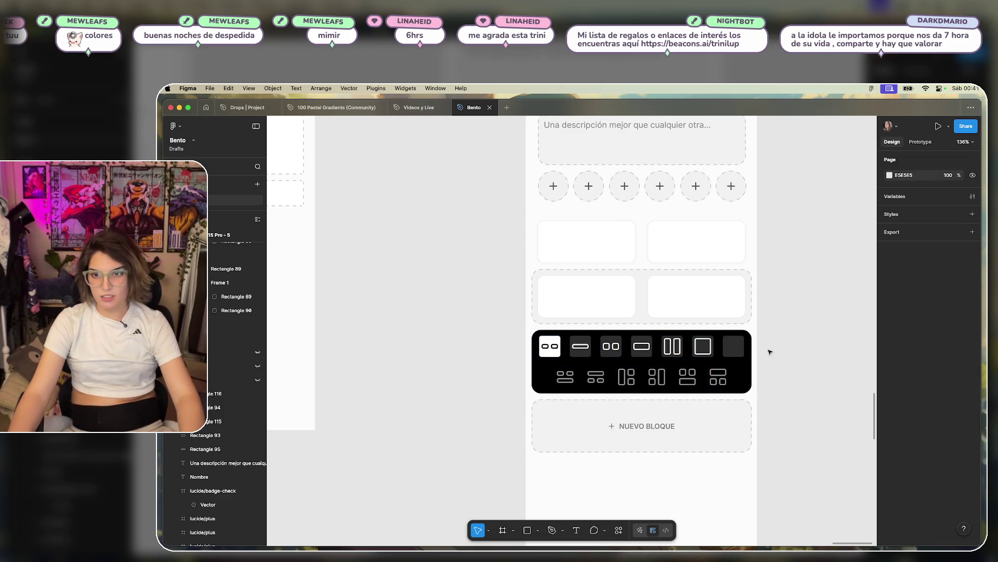
{"action": "left_click", "coordinate": [744, 346]}
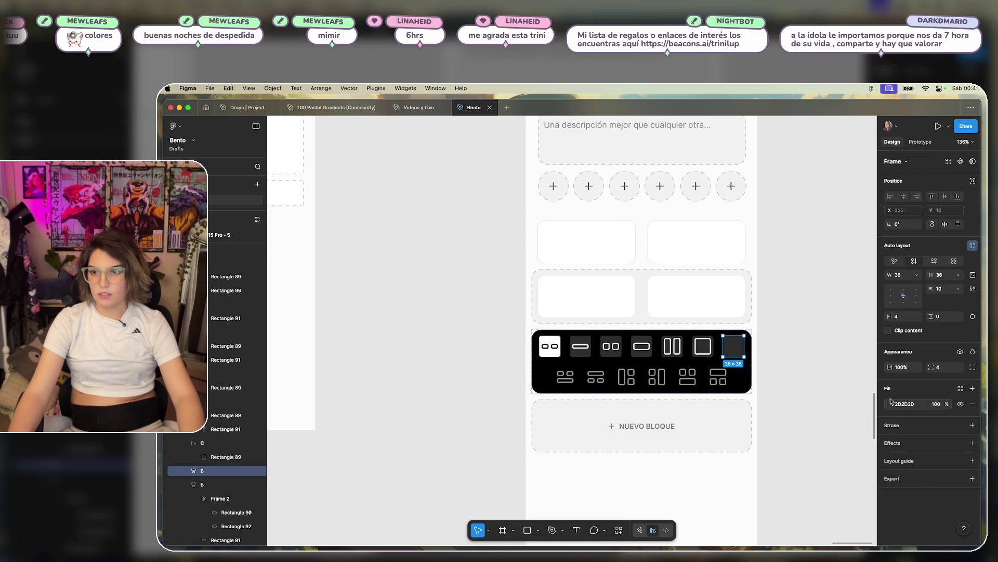
{"action": "left_click", "coordinate": [891, 403]}
{"action": "left_click", "coordinate": [809, 370]}
{"action": "left_click", "coordinate": [785, 279]}
- Give the first tile's two small inner rectangles a white FFFFFF stroke
{"action": "scroll", "coordinate": [574, 365], "scroll_direction": "up", "scroll_amount": 5}
{"action": "scroll", "coordinate": [574, 365], "scroll_direction": "up", "scroll_amount": 3}
{"action": "key", "text": "super+z"}
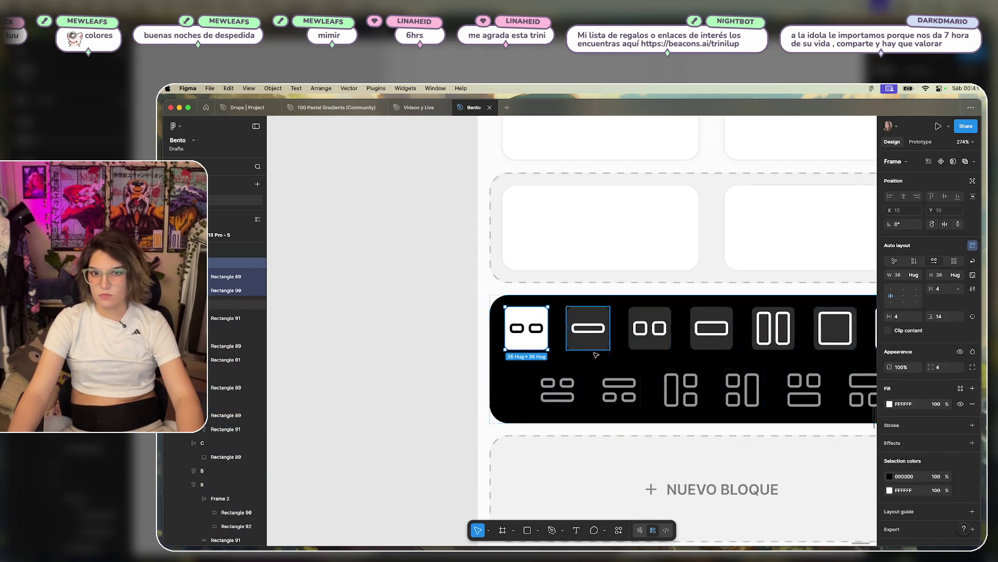
{"action": "key", "text": "o"}
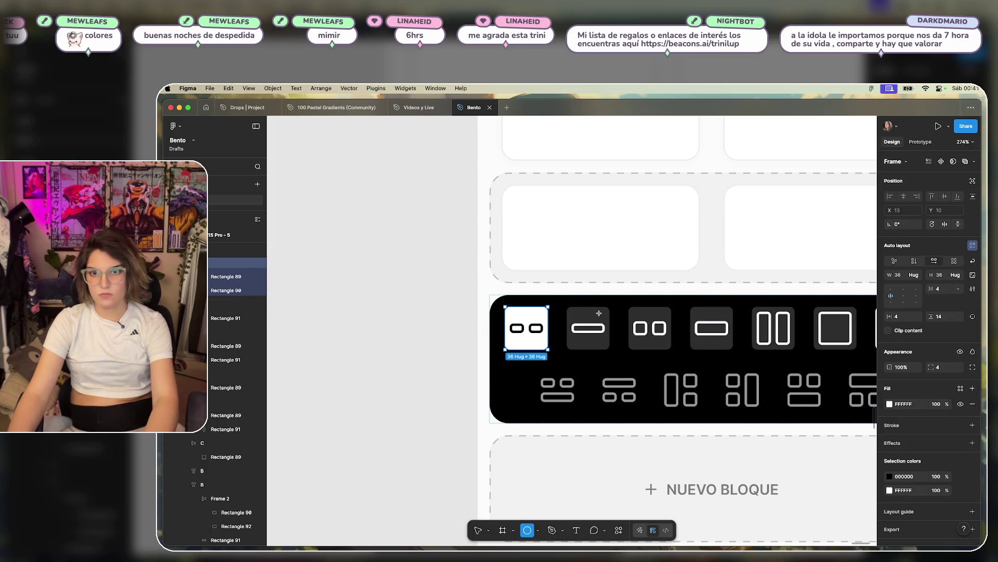
{"action": "left_click", "coordinate": [599, 314]}
{"action": "key", "text": "super+z"}
{"action": "key", "text": "super+z"}
{"action": "key", "text": "super+z"}
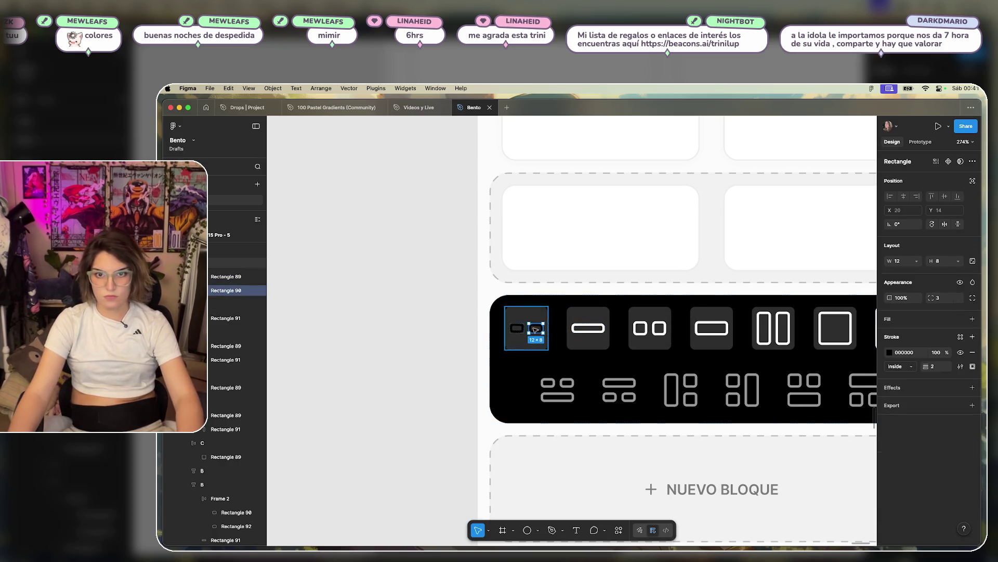
{"action": "key", "text": "Return"}
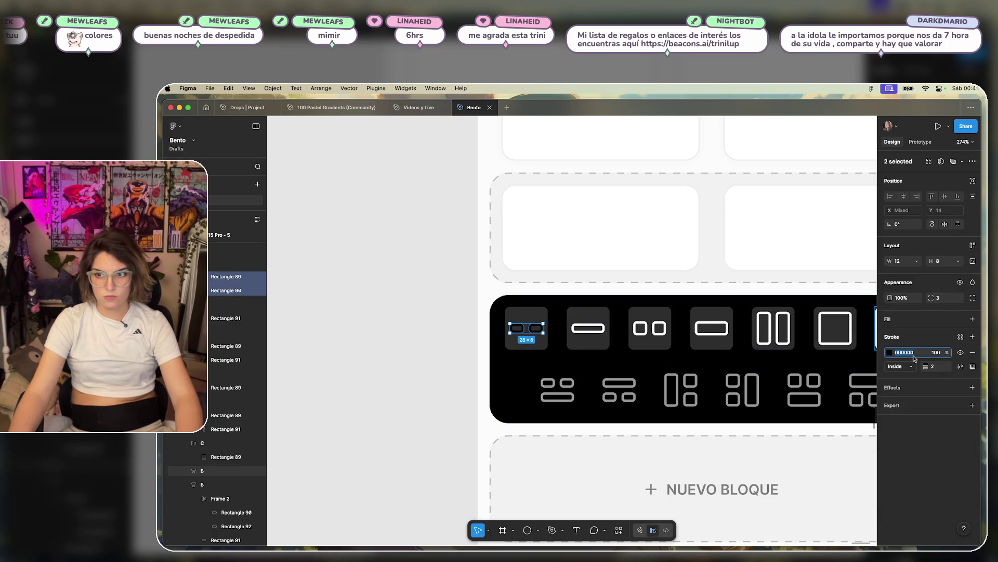
{"action": "type", "text": "FFFFFF"}
{"action": "key", "text": "Return"}
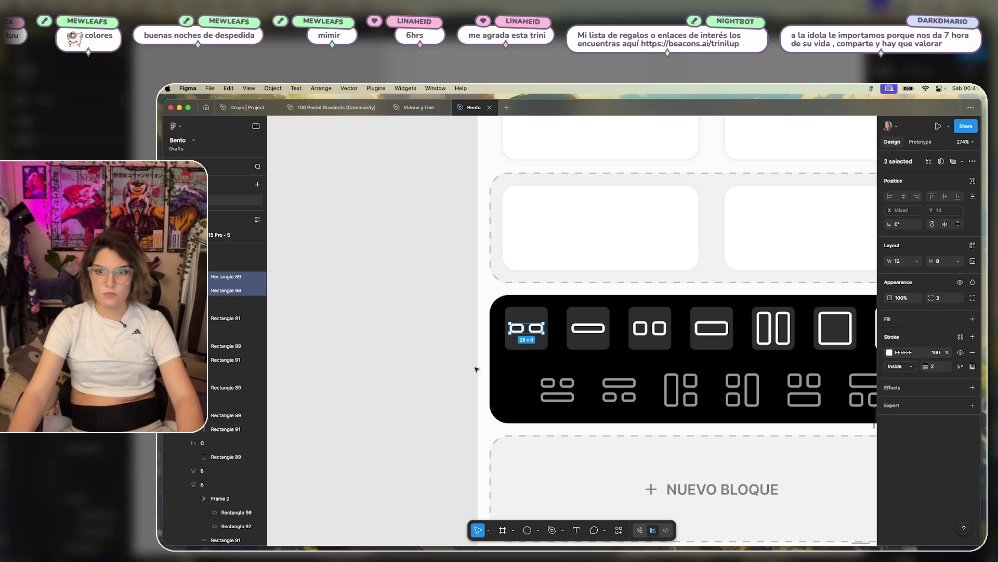
{"action": "left_click", "coordinate": [474, 367]}
{"action": "scroll", "coordinate": [475, 368], "scroll_direction": "down", "scroll_amount": 5}
{"action": "scroll", "coordinate": [556, 343], "scroll_direction": "up", "scroll_amount": 3}
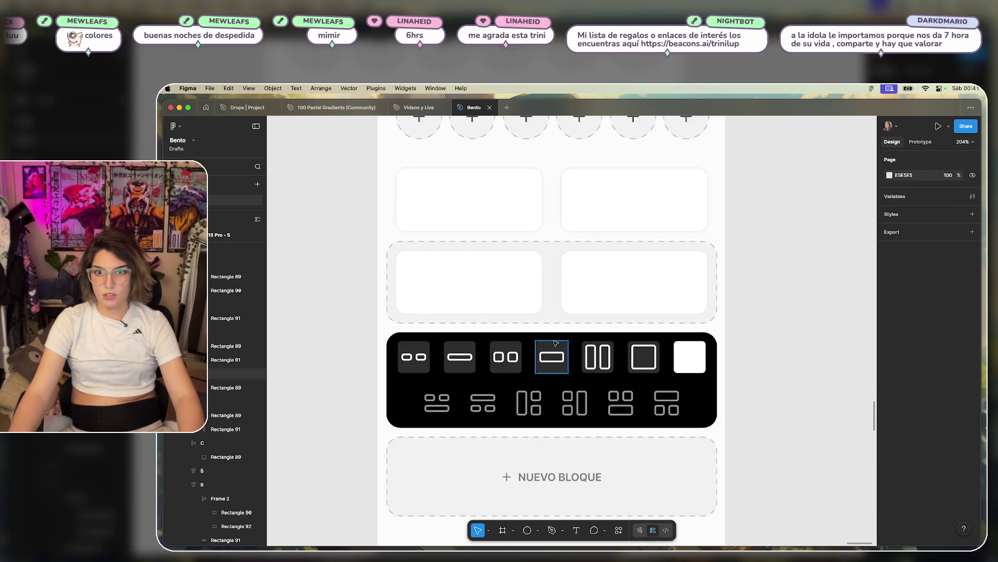
- Delete the two white cards from the dashed row
{"action": "left_click", "coordinate": [601, 278]}
{"action": "left_click", "coordinate": [482, 283], "text": "shift"}
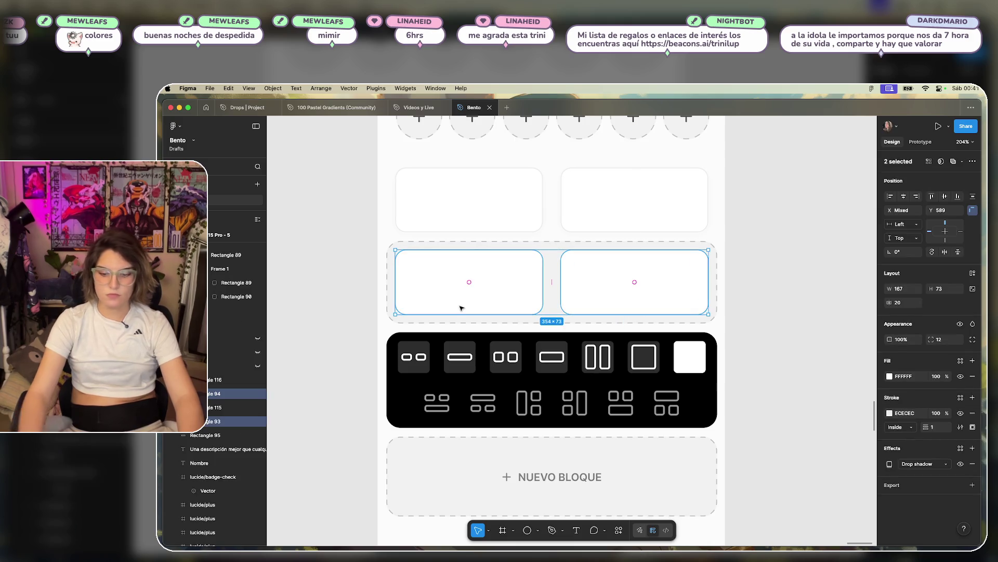
{"action": "key", "text": "Delete"}
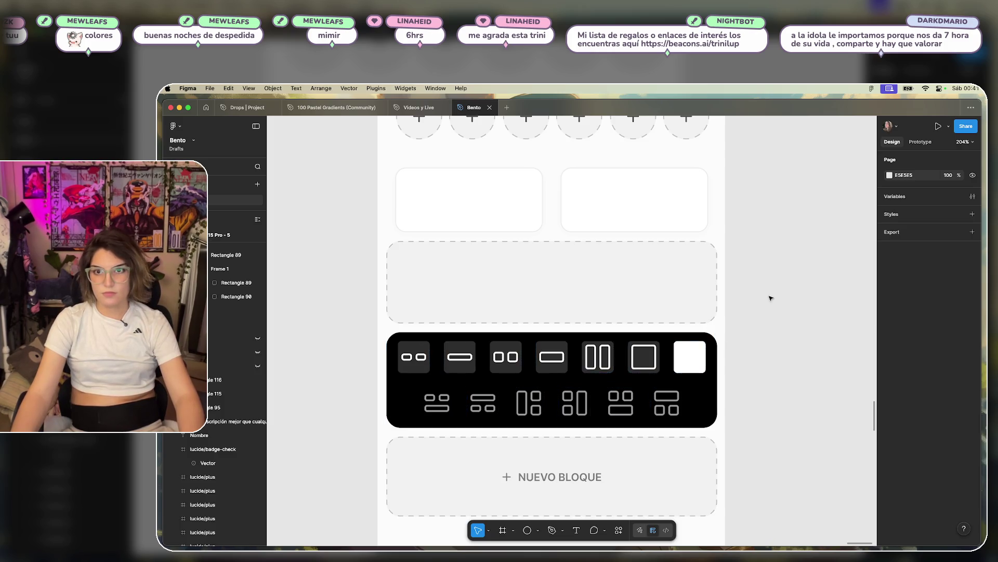
- Duplicate the phone mockup frame into a copy on its right
{"action": "scroll", "coordinate": [771, 297], "scroll_direction": "down", "scroll_amount": 3}
{"action": "scroll", "coordinate": [813, 359], "scroll_direction": "down", "scroll_amount": 3}
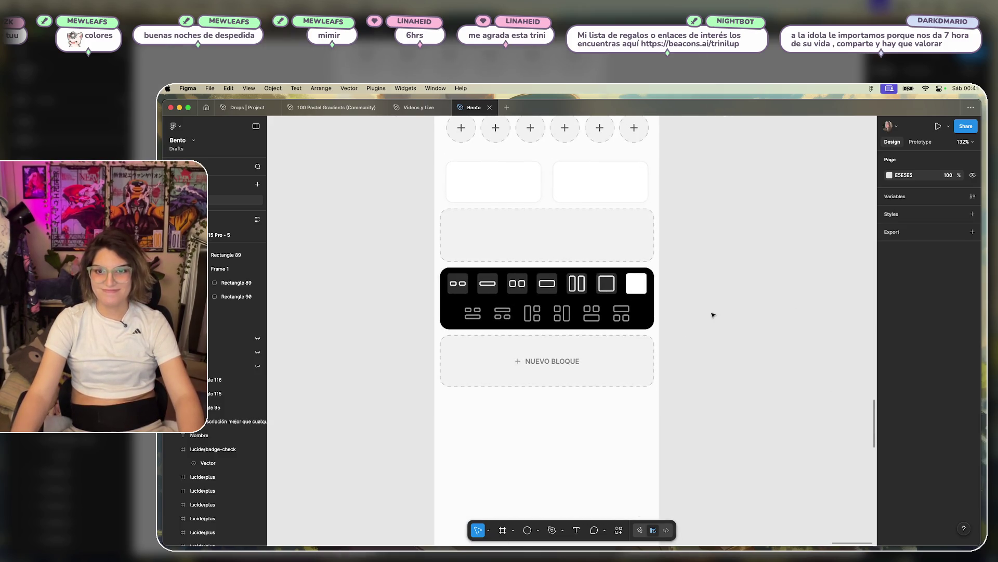
{"action": "scroll", "coordinate": [585, 362], "scroll_direction": "down", "scroll_amount": 3}
{"action": "left_click_drag", "start_coordinate": [499, 210], "coordinate": [578, 225], "text": "alt"}
{"action": "key", "text": "Escape"}
- In the copy, move the card row and layout picker further down the frame
{"action": "scroll", "coordinate": [618, 367], "scroll_direction": "up", "scroll_amount": 3}
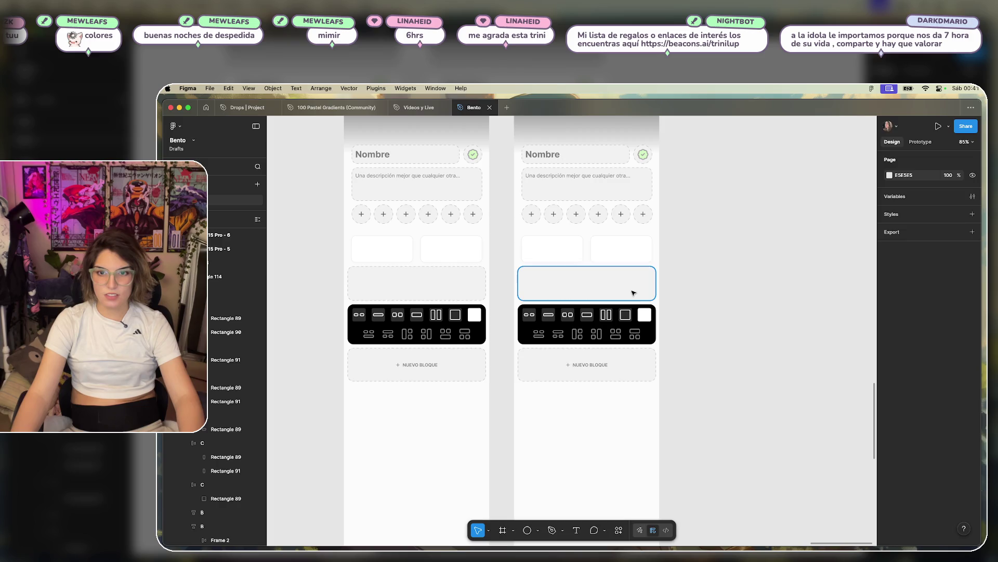
{"action": "left_click", "coordinate": [654, 319]}
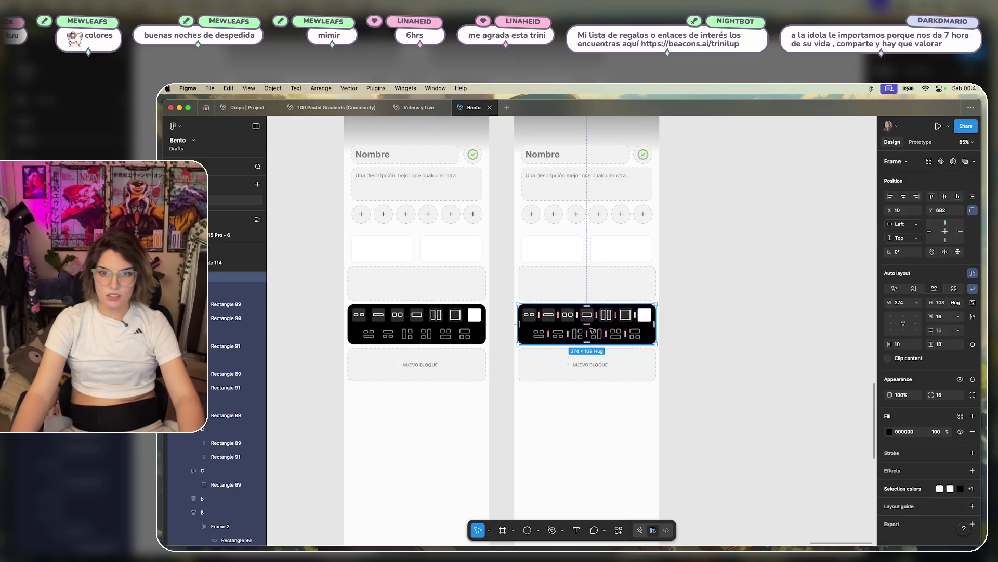
{"action": "left_click", "coordinate": [692, 246]}
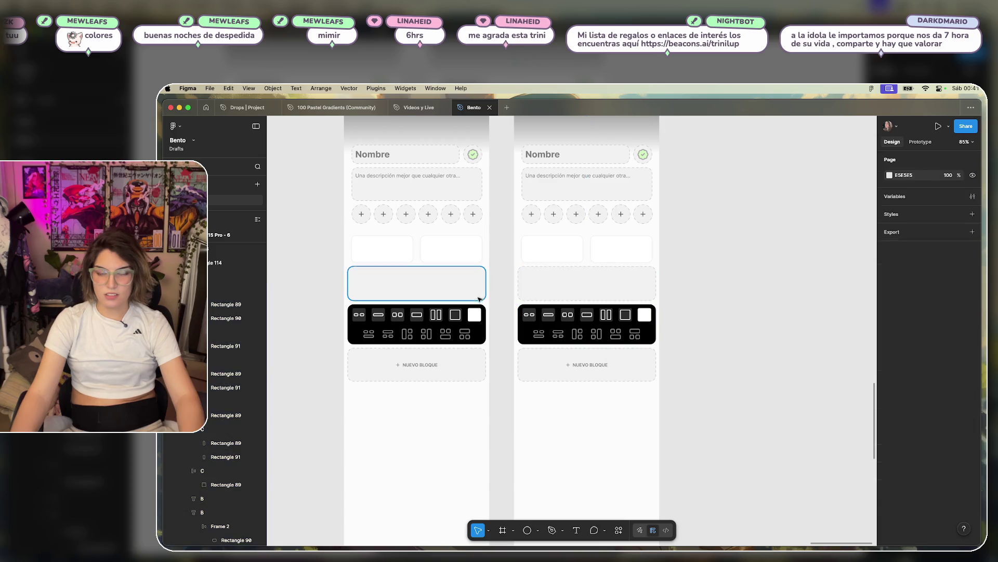
{"action": "scroll", "coordinate": [692, 246], "scroll_direction": "left", "scroll_amount": 5}
{"action": "scroll", "coordinate": [809, 357], "scroll_direction": "up", "scroll_amount": 3}
{"action": "scroll", "coordinate": [506, 286], "scroll_direction": "down", "scroll_amount": 3}
{"action": "scroll", "coordinate": [506, 286], "scroll_direction": "left", "scroll_amount": 5}
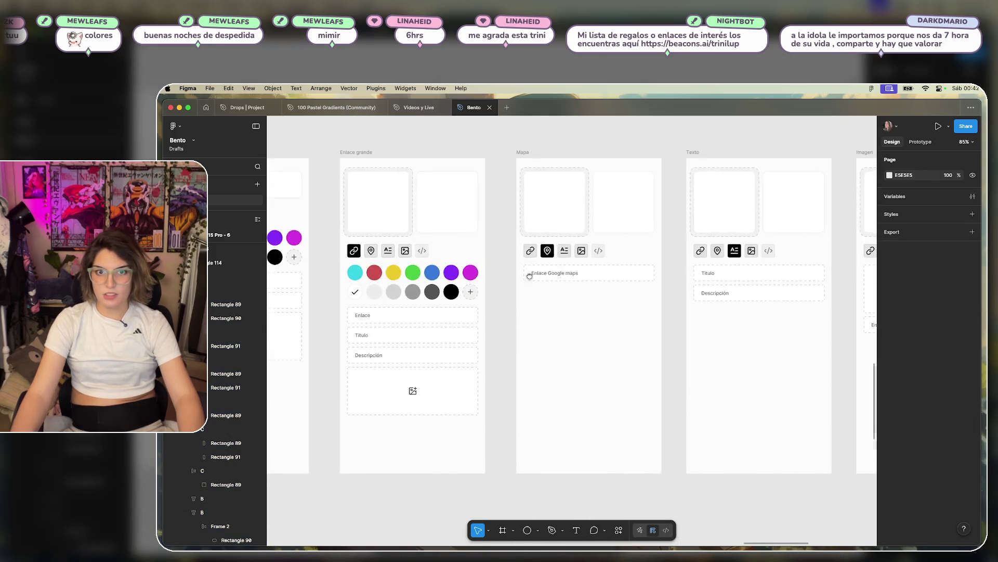
{"action": "left_click_drag", "start_coordinate": [574, 267], "coordinate": [376, 396]}
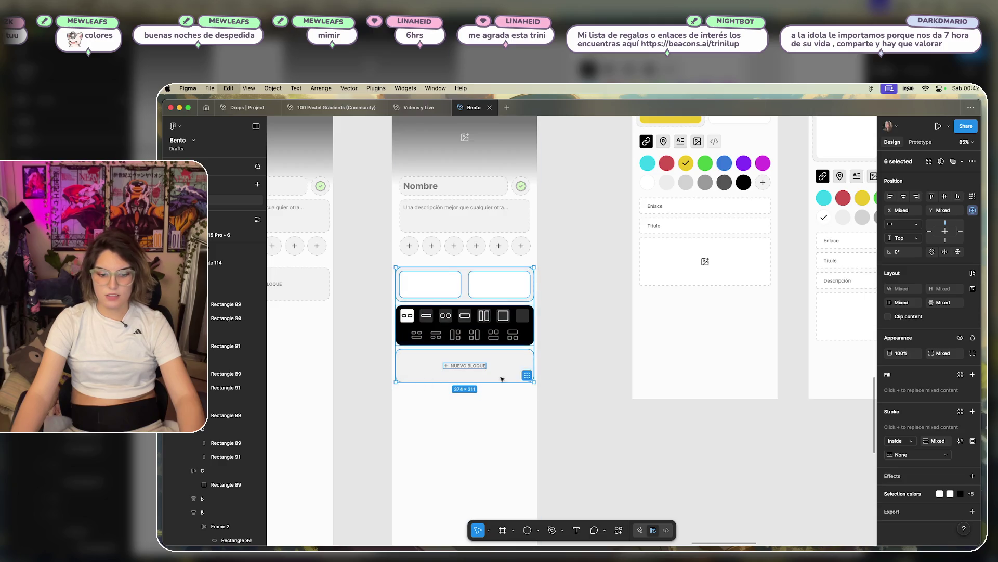
{"action": "scroll", "coordinate": [370, 329], "scroll_direction": "right", "scroll_amount": 10}
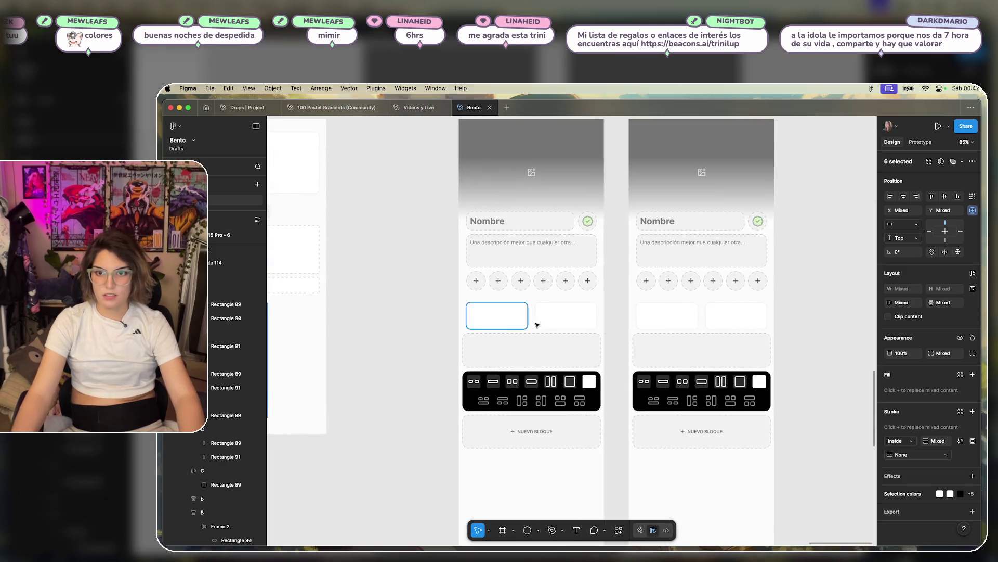
{"action": "scroll", "coordinate": [537, 324], "scroll_direction": "right", "scroll_amount": 3}
{"action": "scroll", "coordinate": [538, 325], "scroll_direction": "down", "scroll_amount": 1}
{"action": "mouse_move", "coordinate": [737, 314]}
{"action": "left_mouse_down"}
{"action": "mouse_move", "coordinate": [604, 408]}
{"action": "mouse_move", "coordinate": [544, 416]}
{"action": "left_mouse_up"}
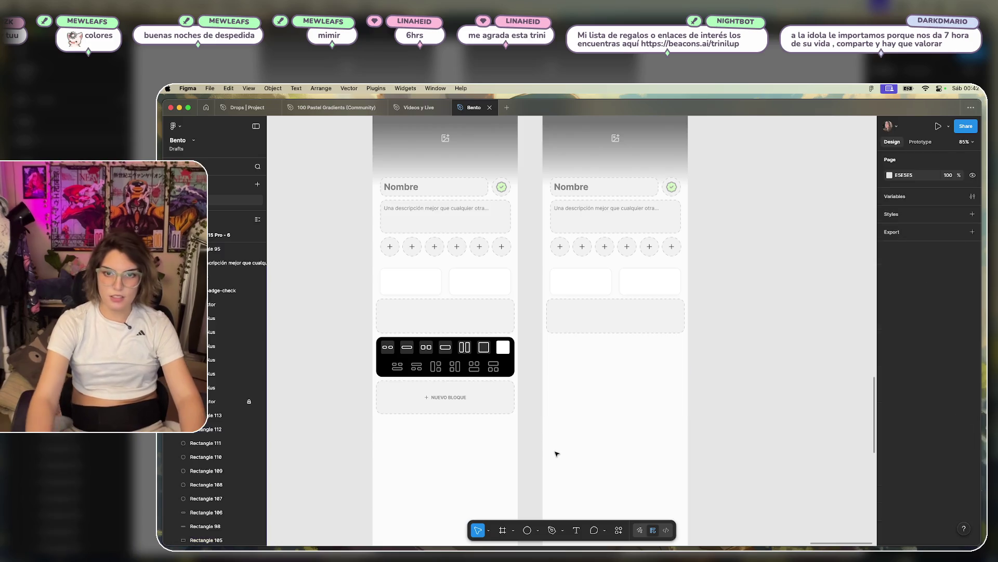
{"action": "key", "text": "super+z"}
{"action": "left_click_drag", "start_coordinate": [634, 314], "coordinate": [634, 383]}
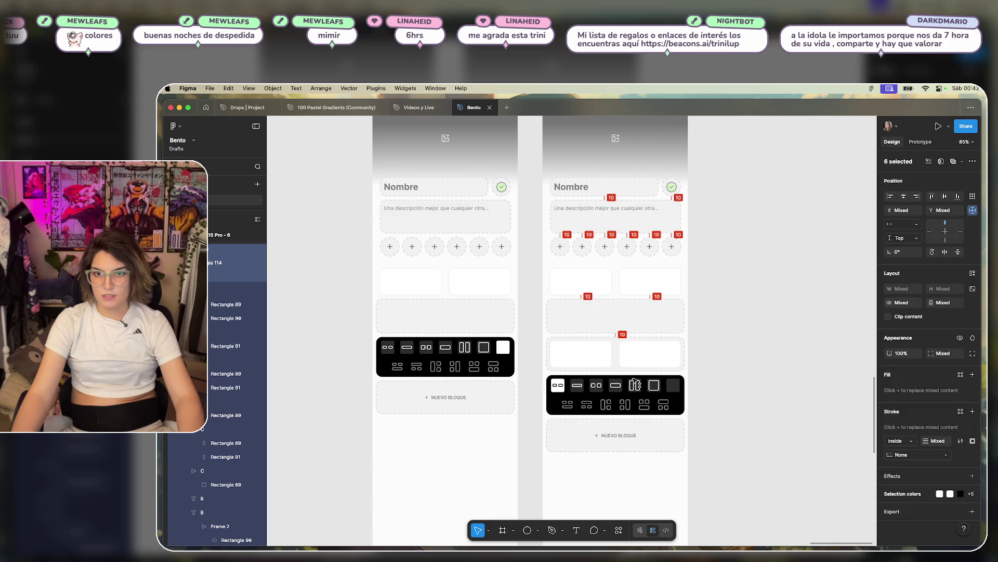
{"action": "left_click", "coordinate": [762, 357]}
- Delete the empty wide grey block from the copied mockup, leaving a gap
{"action": "scroll", "coordinate": [716, 371], "scroll_direction": "down", "scroll_amount": 5}
{"action": "scroll", "coordinate": [710, 323], "scroll_direction": "up", "scroll_amount": 5}
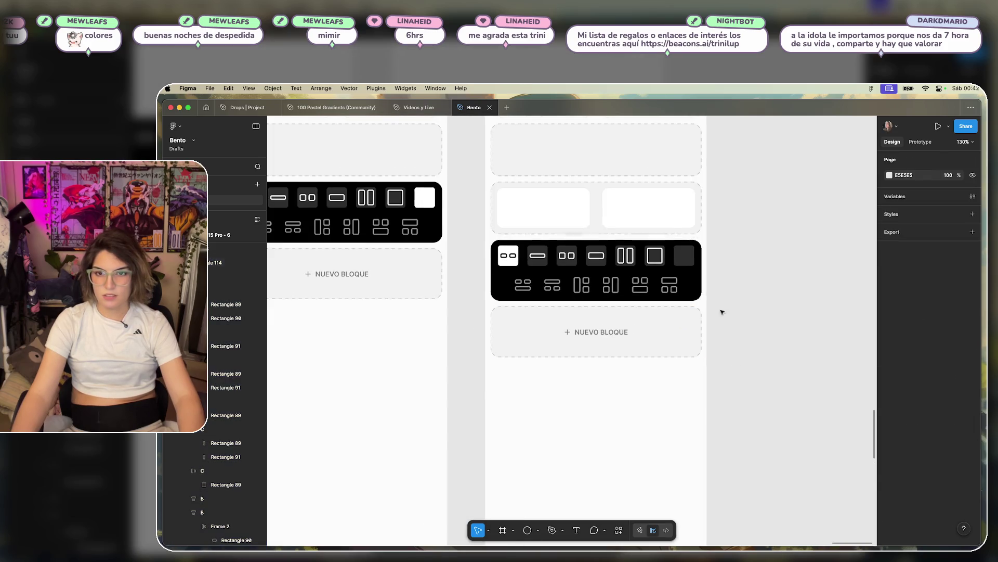
{"action": "scroll", "coordinate": [749, 296], "scroll_direction": "up", "scroll_amount": 5}
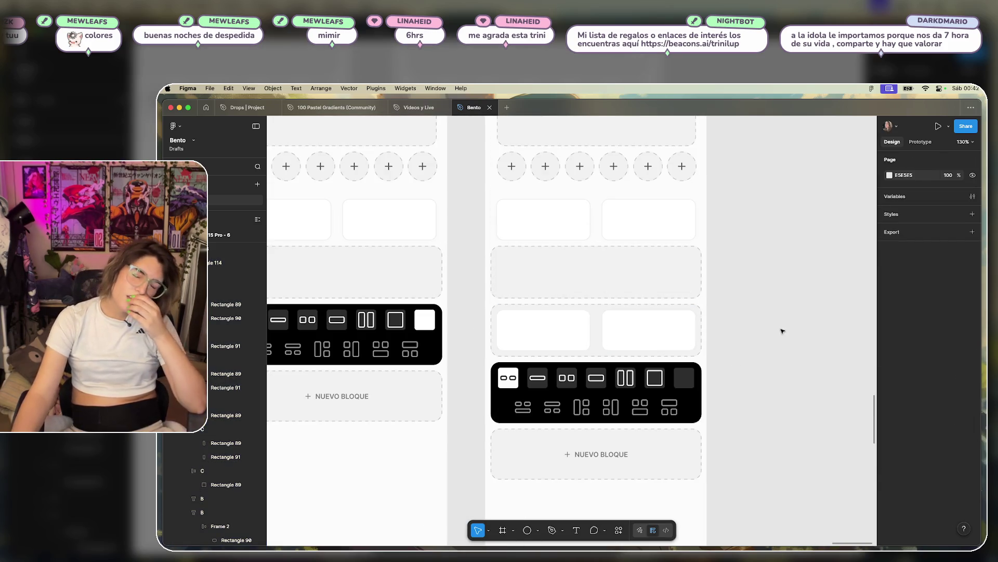
{"action": "scroll", "coordinate": [726, 310], "scroll_direction": "down", "scroll_amount": 5}
{"action": "left_click", "coordinate": [708, 298]}
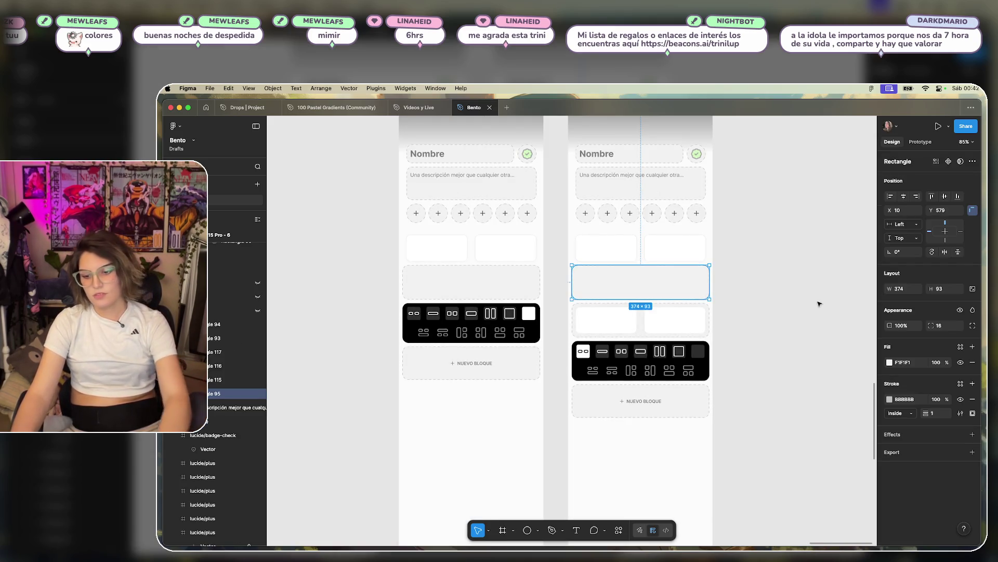
{"action": "key", "text": "Delete"}
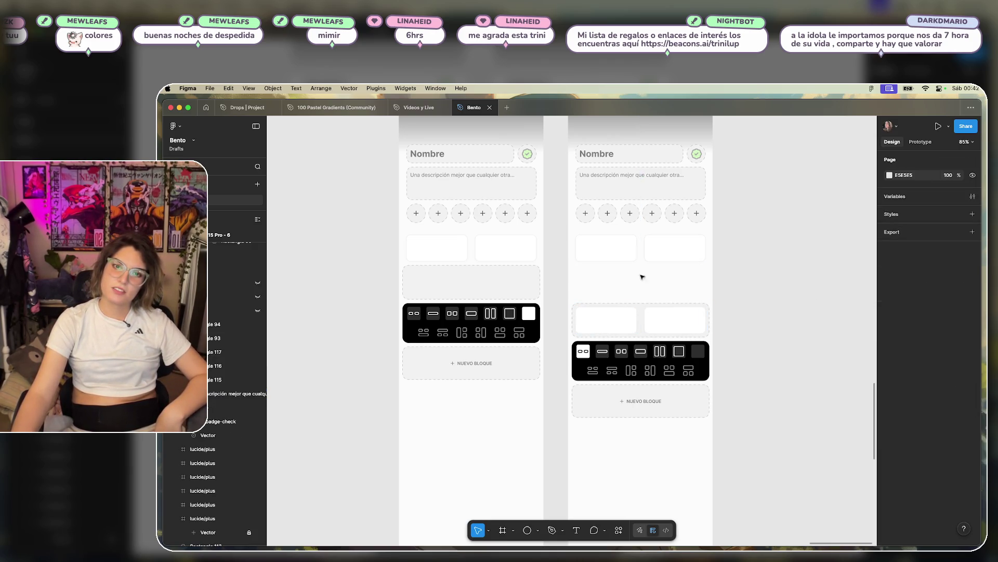
{"action": "left_click", "coordinate": [494, 280]}
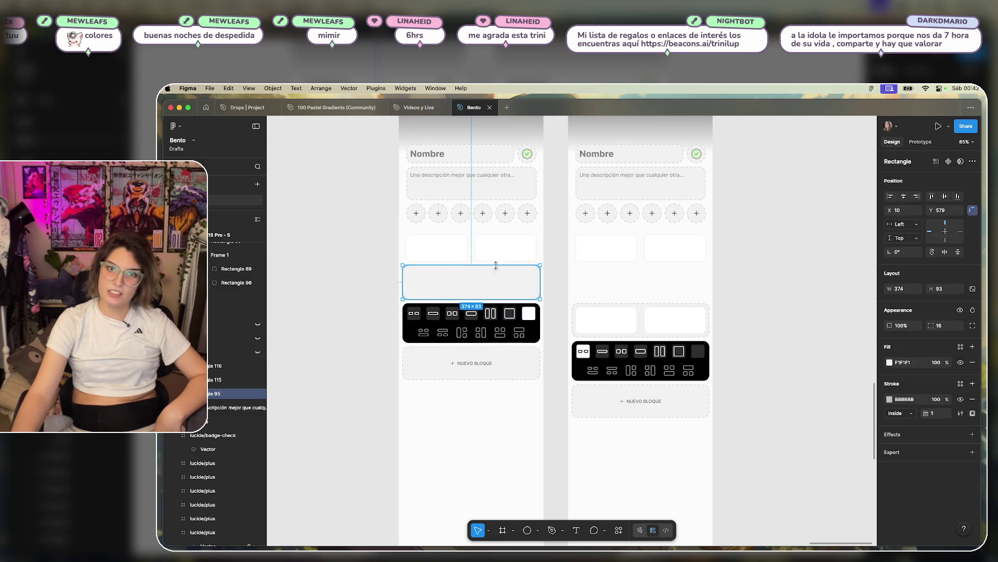
{"action": "left_click", "coordinate": [752, 311]}
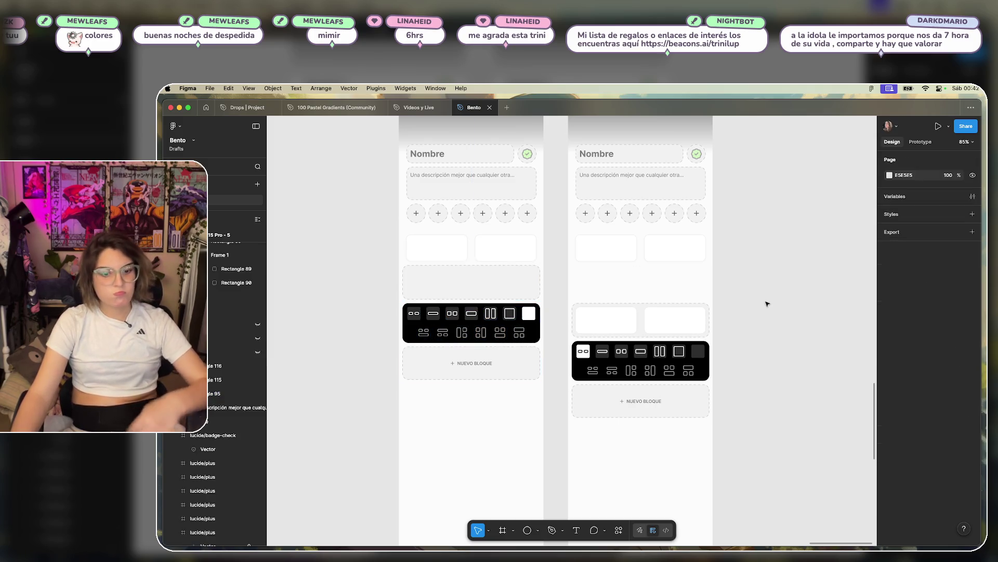
{"action": "scroll", "coordinate": [705, 283], "scroll_direction": "down", "scroll_amount": 5}
{"action": "scroll", "coordinate": [728, 260], "scroll_direction": "right", "scroll_amount": 3}
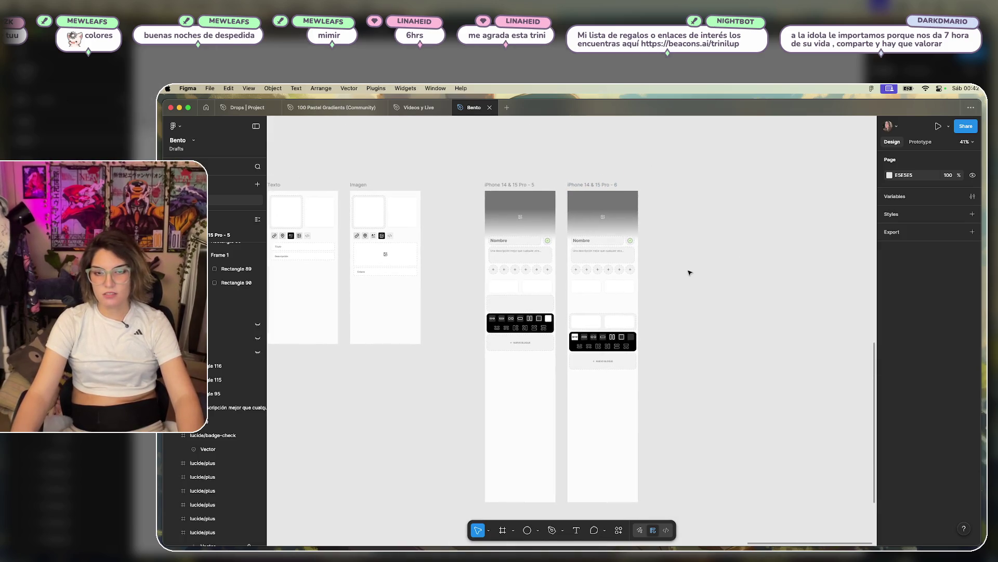
{"action": "scroll", "coordinate": [656, 355], "scroll_direction": "up", "scroll_amount": 5}
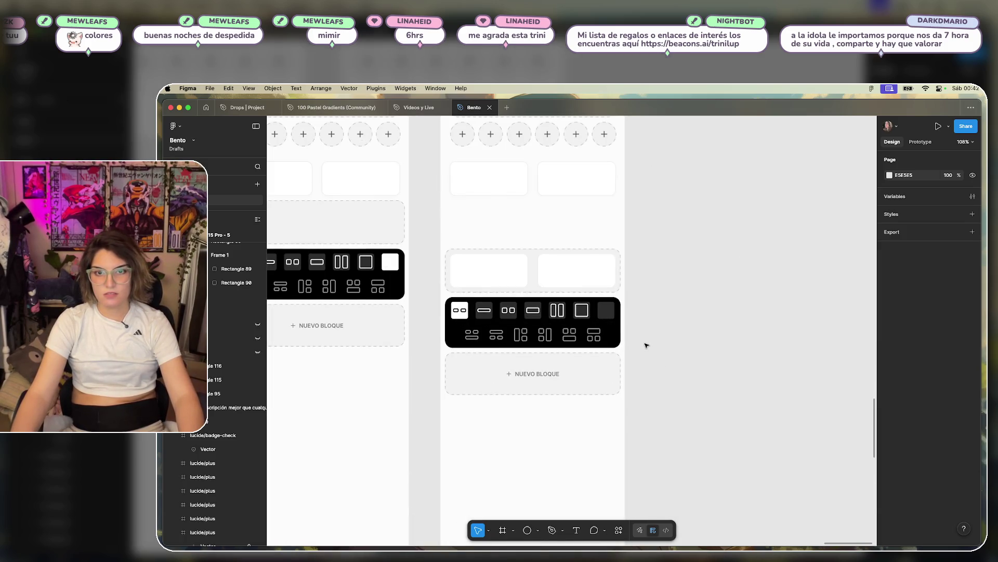
{"action": "scroll", "coordinate": [646, 346], "scroll_direction": "down", "scroll_amount": 5}
{"action": "scroll", "coordinate": [676, 333], "scroll_direction": "left", "scroll_amount": 3}
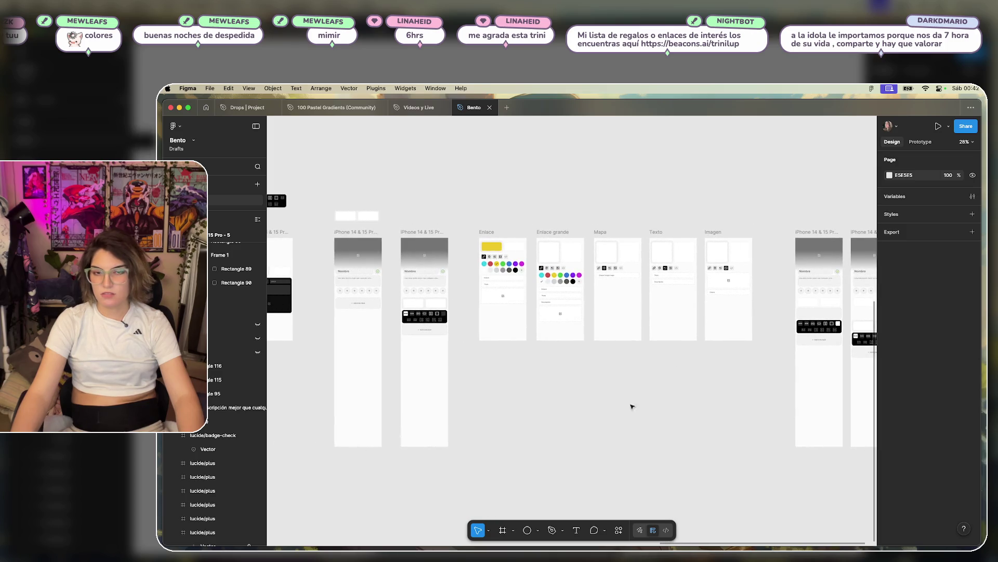
{"action": "scroll", "coordinate": [486, 310], "scroll_direction": "up", "scroll_amount": 3}
{"action": "scroll", "coordinate": [591, 356], "scroll_direction": "left", "scroll_amount": 3}
{"action": "scroll", "coordinate": [591, 356], "scroll_direction": "down", "scroll_amount": 4}
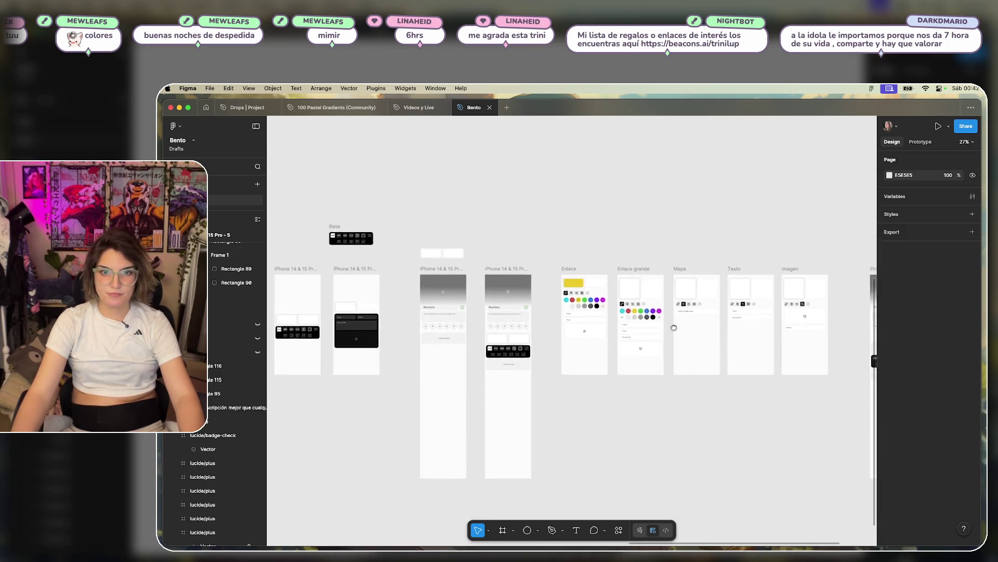
{"action": "scroll", "coordinate": [673, 313], "scroll_direction": "right", "scroll_amount": 5}
{"action": "scroll", "coordinate": [674, 313], "scroll_direction": "up", "scroll_amount": 5}
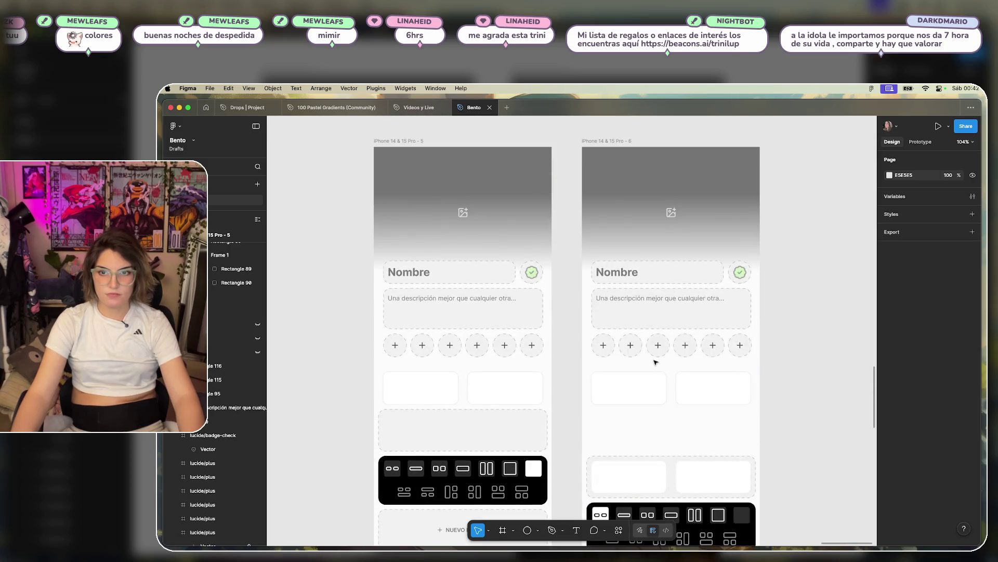
{"action": "scroll", "coordinate": [614, 340], "scroll_direction": "down", "scroll_amount": 5}
{"action": "scroll", "coordinate": [614, 340], "scroll_direction": "down", "scroll_amount": 2}
{"action": "scroll", "coordinate": [622, 325], "scroll_direction": "left", "scroll_amount": 5}
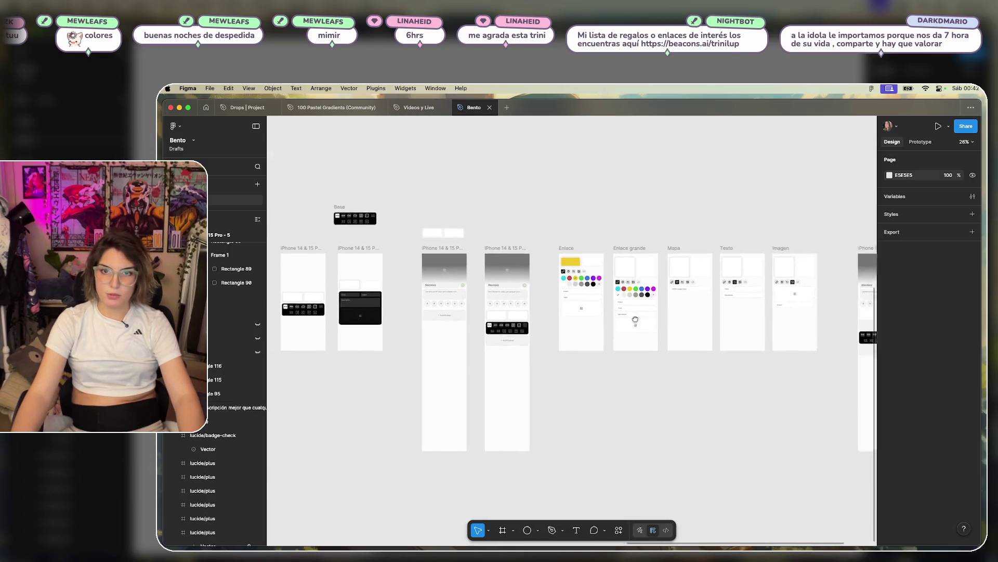
{"action": "scroll", "coordinate": [485, 384], "scroll_direction": "down", "scroll_amount": 2}
{"action": "scroll", "coordinate": [498, 339], "scroll_direction": "left", "scroll_amount": 5}
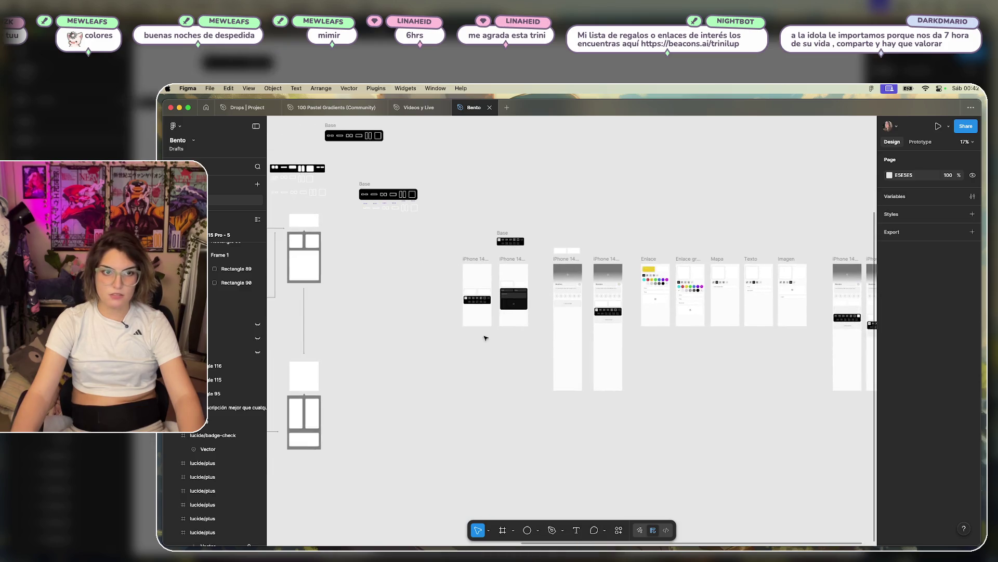